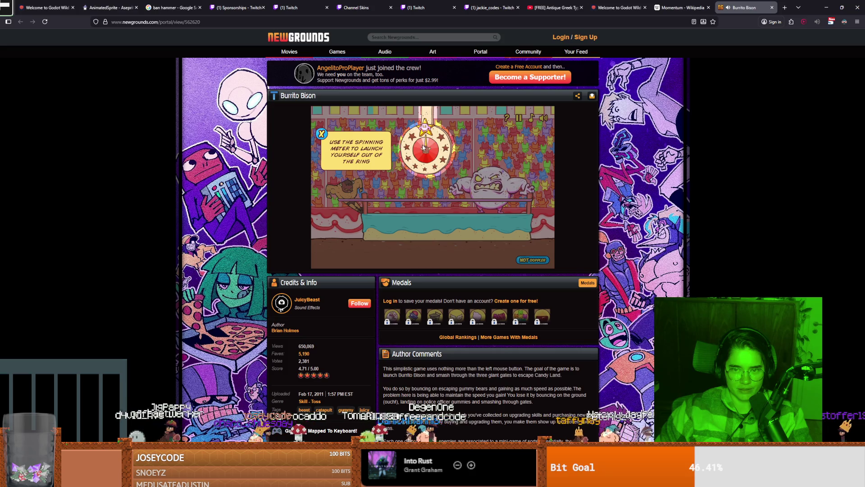
# Play a first Burrito Bison run, dismissing the tutorial tips around the launch
pyautogui.click(323, 136)
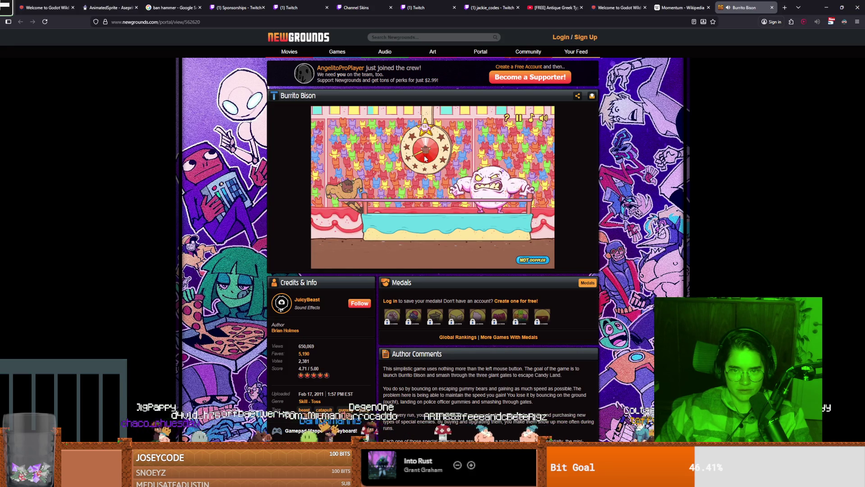
pyautogui.click(426, 158)
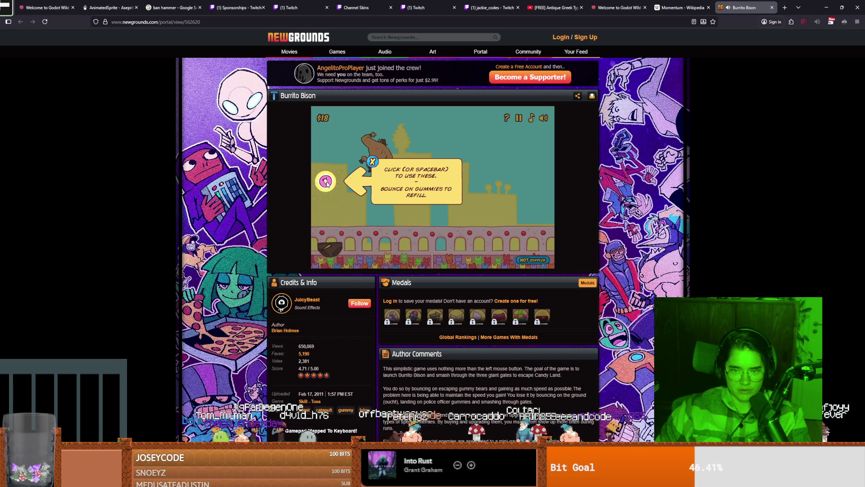
pyautogui.click(372, 162)
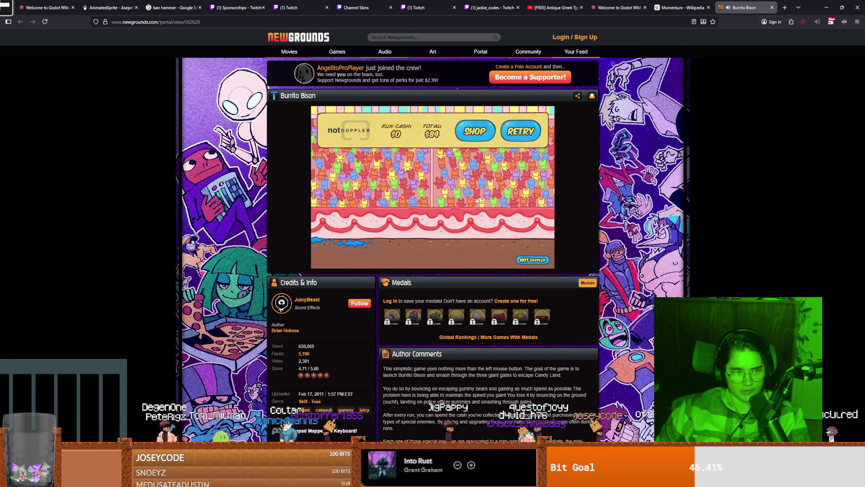
# Play three more Burrito Bison runs from the results screen, then close the game
pyautogui.click(510, 132)
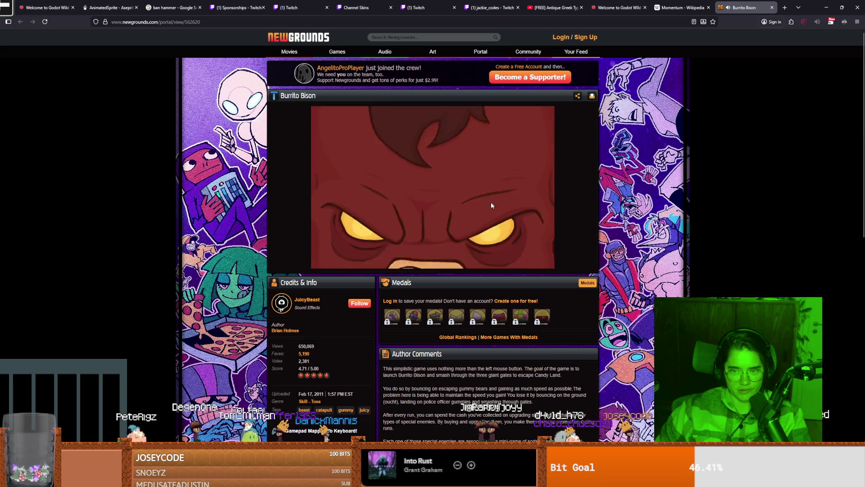
pyautogui.click(440, 153)
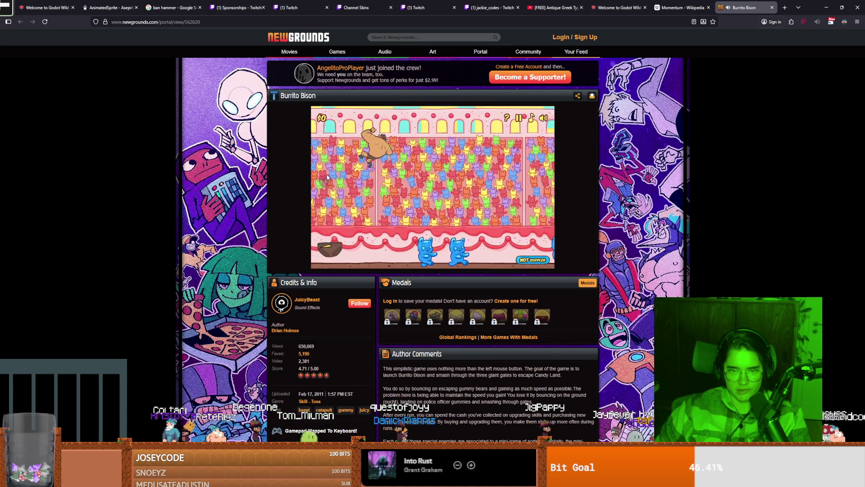
pyautogui.click(514, 131)
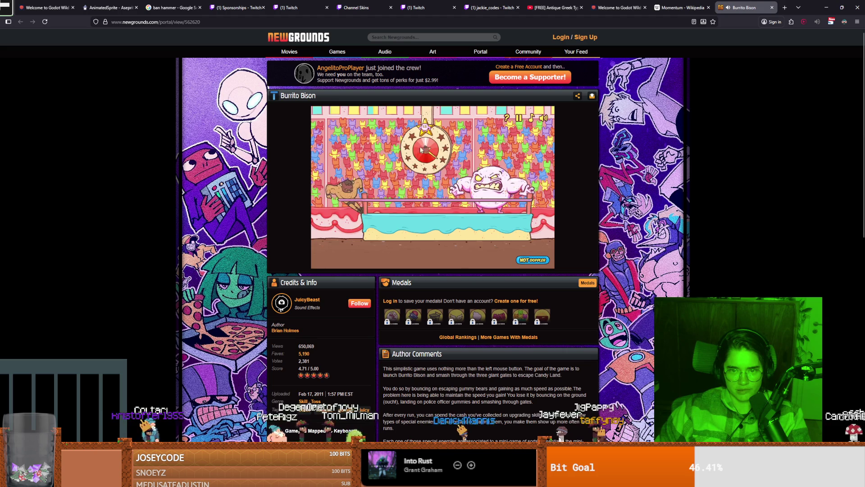
pyautogui.click(422, 150)
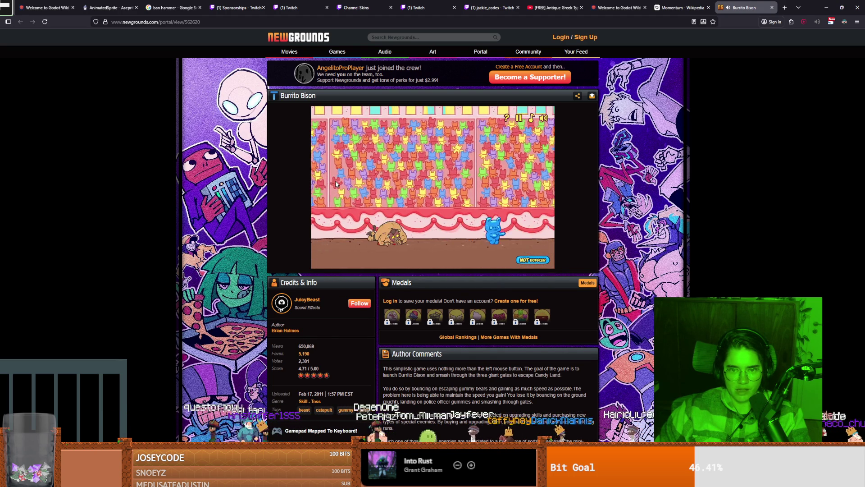
pyautogui.click(527, 131)
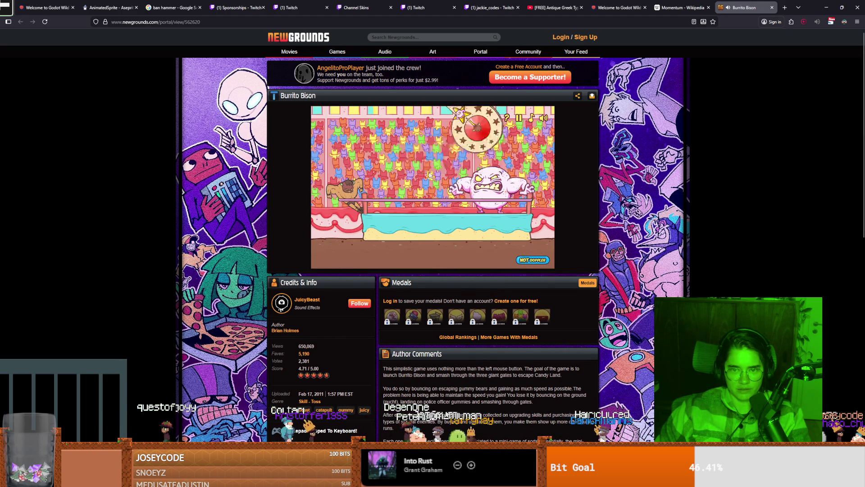
pyautogui.click(428, 150)
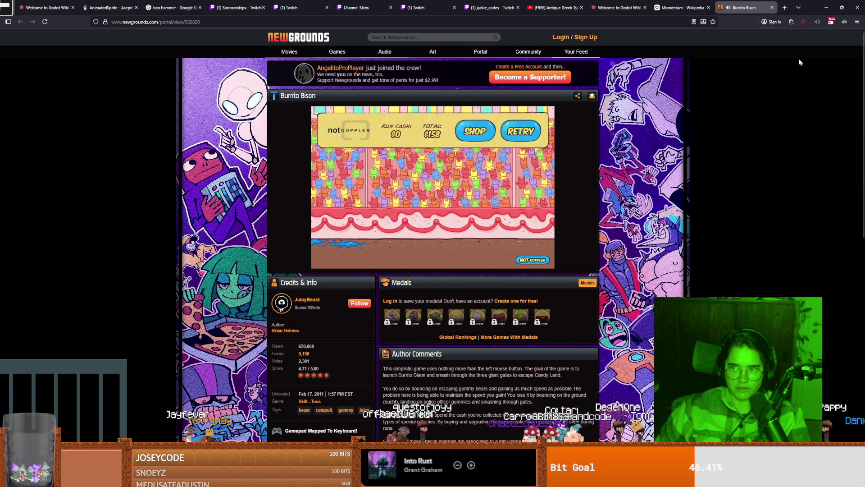
pyautogui.click(771, 8)
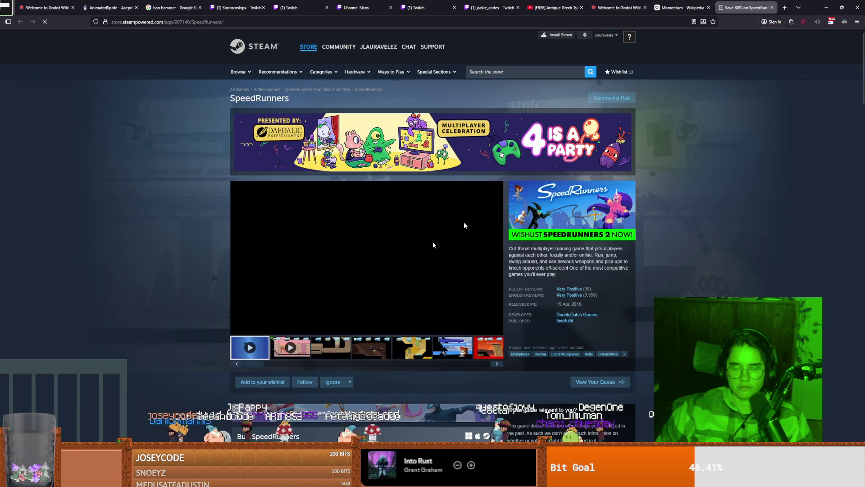
# Play the first SpeedRunners trailer on the Steam page in full screen
pyautogui.click(492, 331)
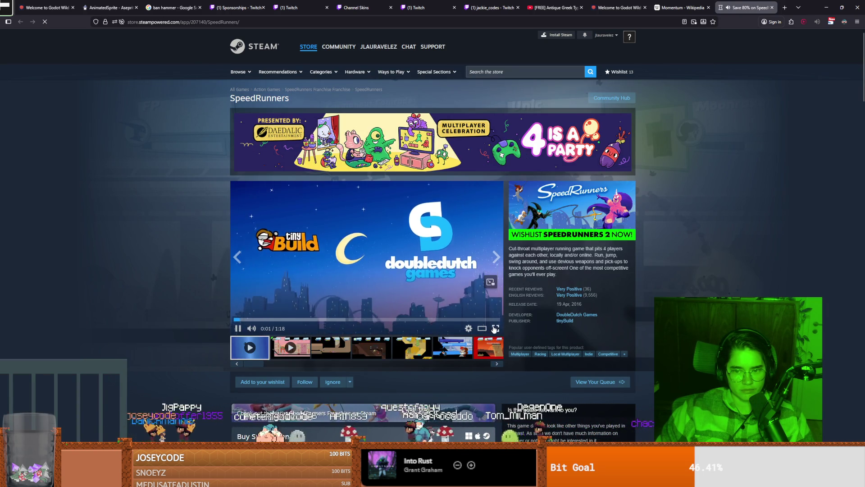
pyautogui.click(494, 328)
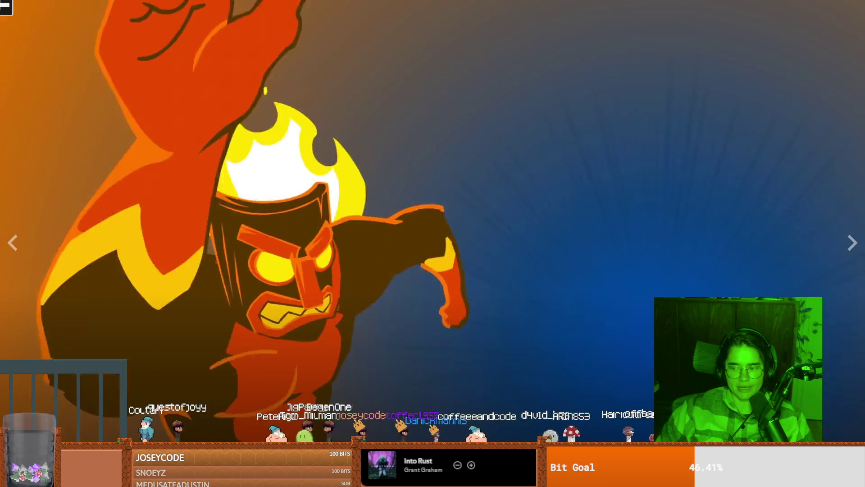
# Switch from the first trailer to the multiplayer gameplay trailer full screen, pausing and resuming it
pyautogui.press('Escape')
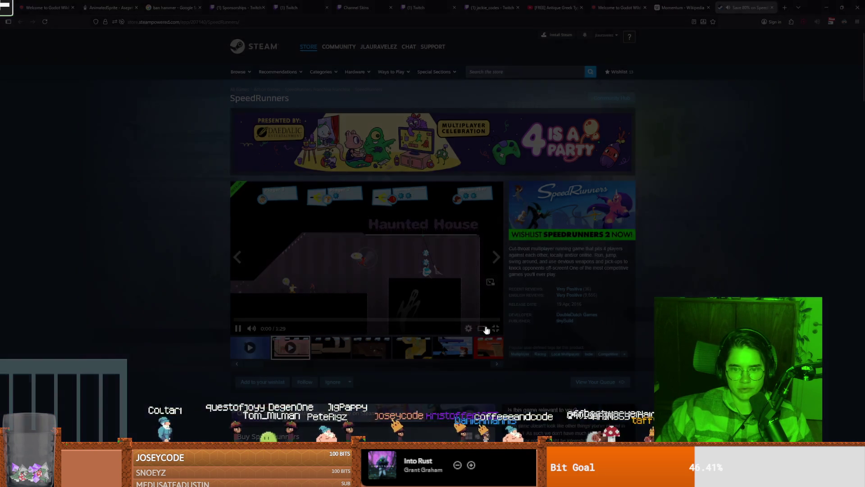
pyautogui.click(482, 329)
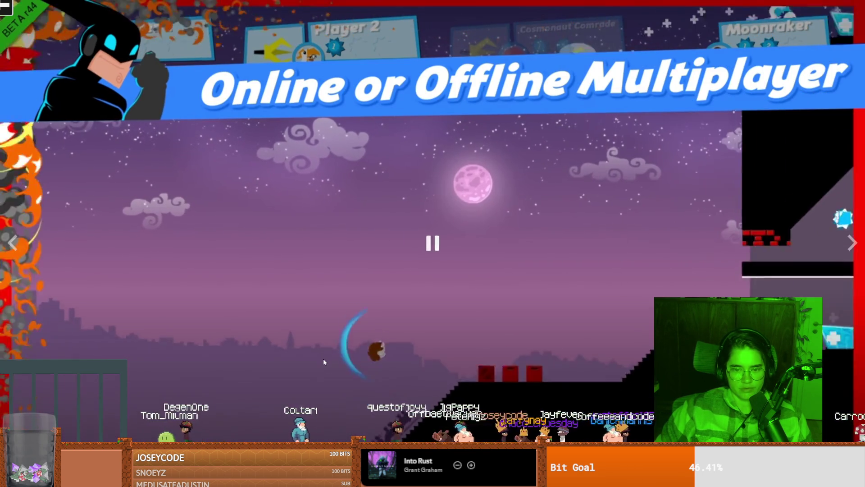
pyautogui.click(323, 358)
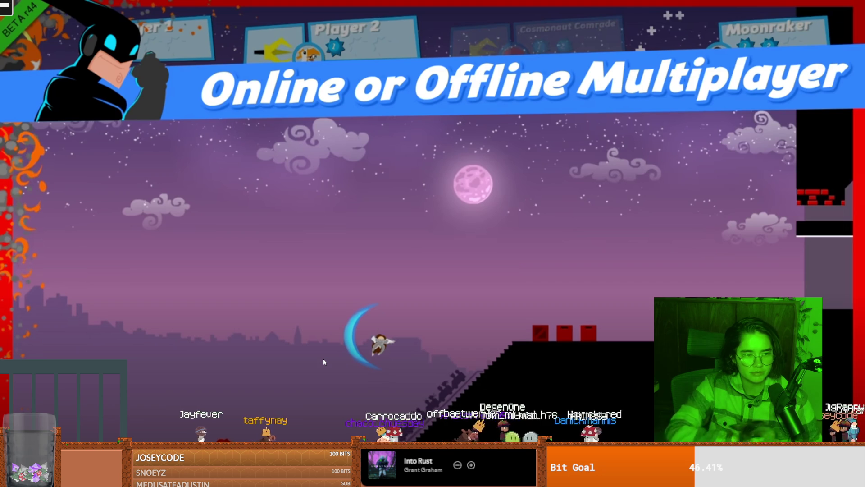
pyautogui.click(264, 243)
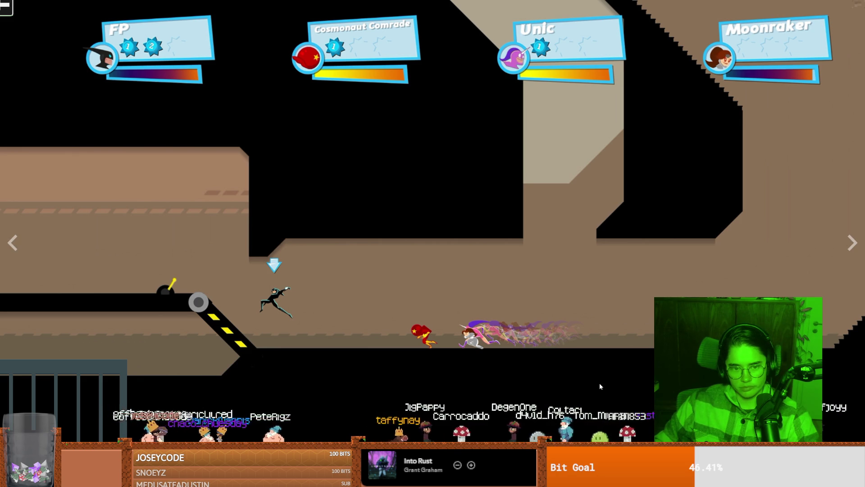
# Return the SpeedRunners screenshot from fullscreen to the store page gallery
pyautogui.press('Escape')
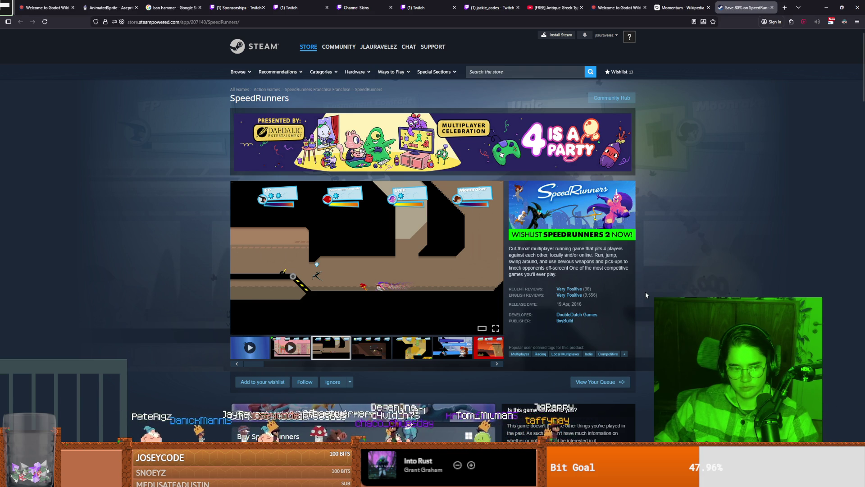
# Bring up the media player controls on the SpeedRunners trailer
pyautogui.moveTo(626, 296)
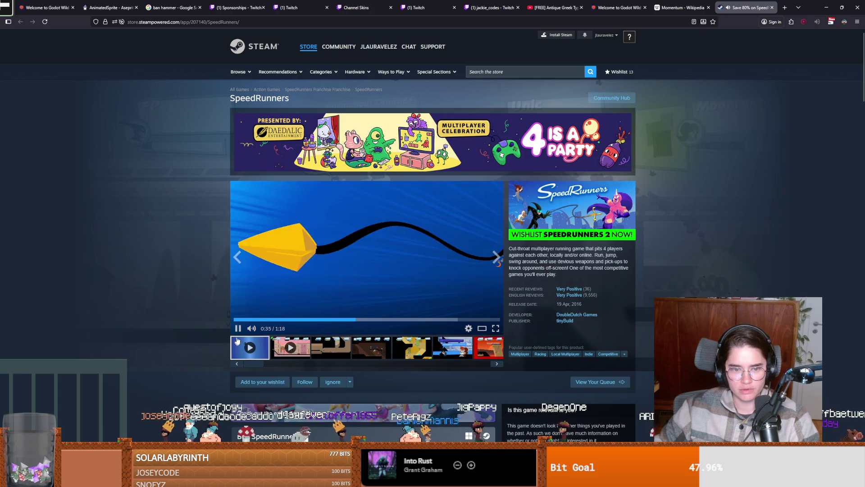
# Pause the SpeedRunners trailer and switch to the Godot Wild Jam #88 page
pyautogui.click(234, 313)
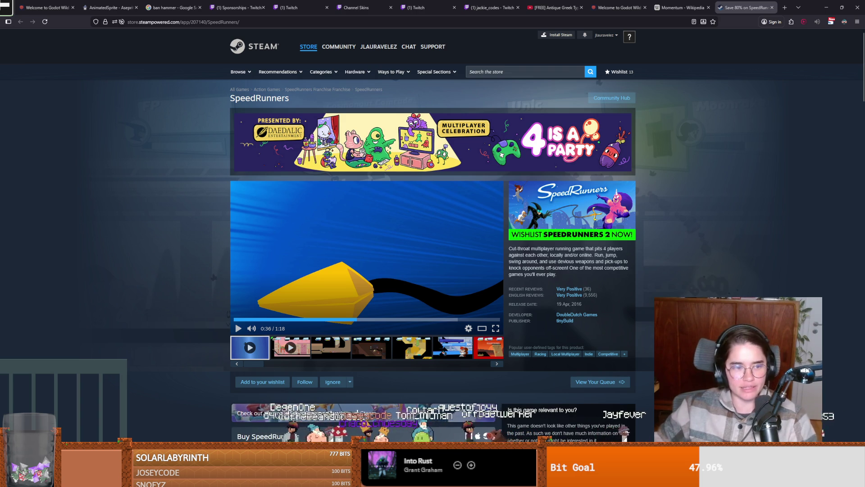
pyautogui.click(618, 7)
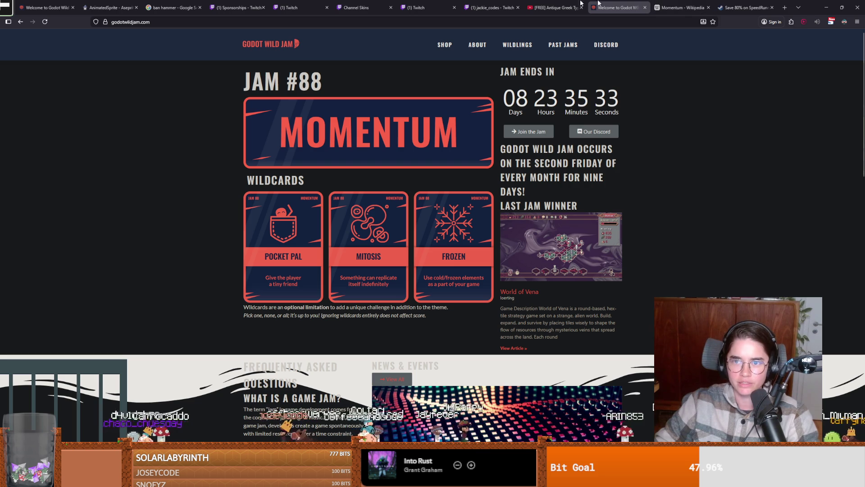
# Switch between GOG Galaxy and Chrome, ending on the Temple Run YouTube video
pyautogui.click(826, 7)
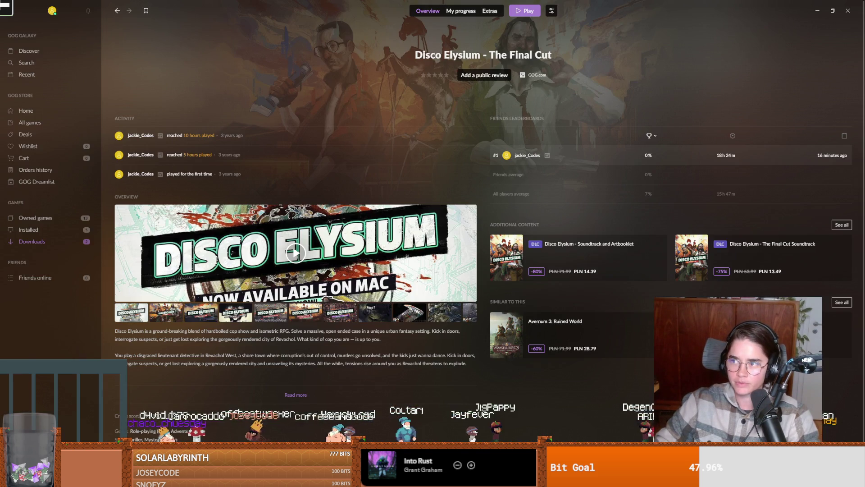
pyautogui.hotkey('alt', 'Tab')
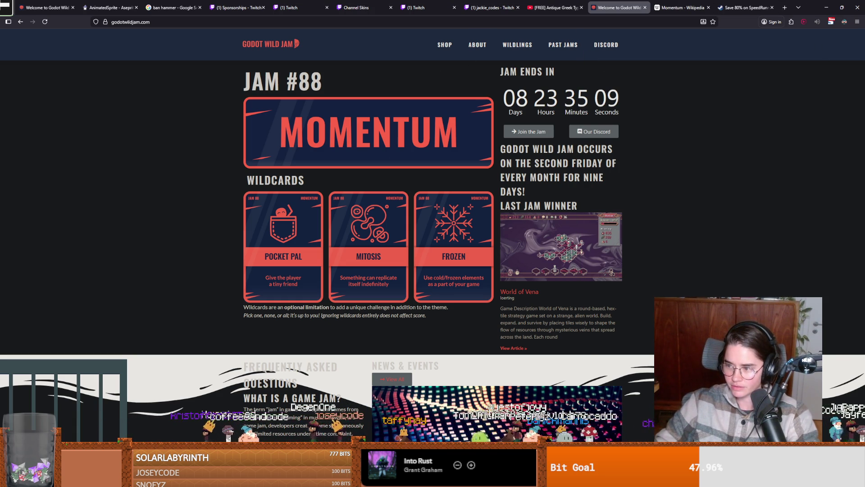
pyautogui.hotkey('alt', 'Tab')
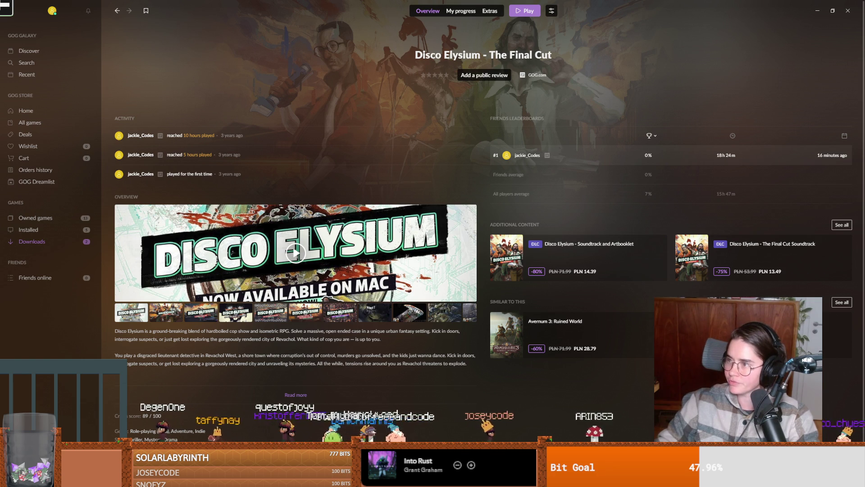
pyautogui.hotkey('alt', 'Tab')
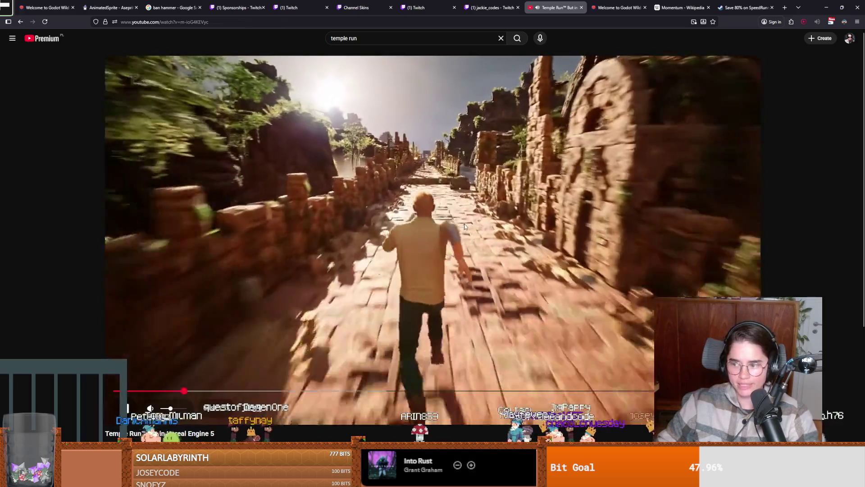
# Pause the 'Temple Run But in Unreal Engine 5' YouTube video
pyautogui.click(464, 227)
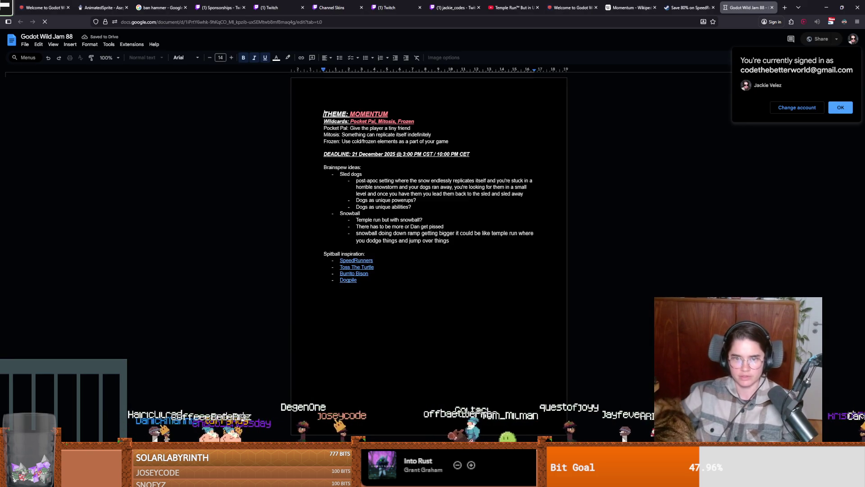
# Minimize the Chrome window holding the 'Godot Wild Jam 88' brainstorm document
pyautogui.click(827, 7)
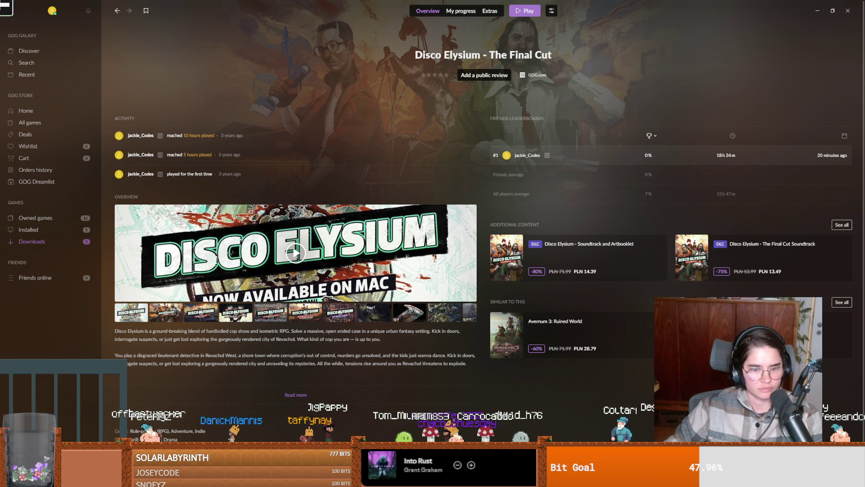
# Bring up the Wikipedia Momentum article and select the bold v velocity symbol
pyautogui.hotkey('alt', 'Tab')
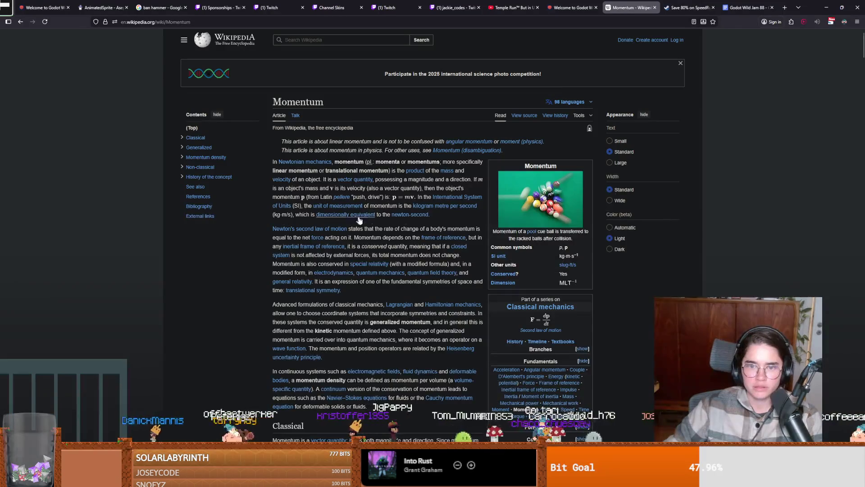
pyautogui.doubleClick(344, 188)
pyautogui.doubleClick(333, 188)
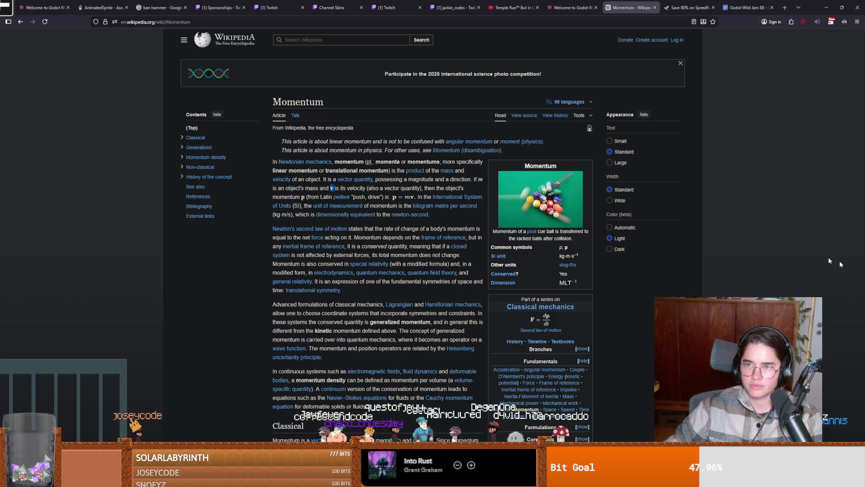
# Glance at the Disco Elysium page in GOG Galaxy, then resume and later pause the Temple Run video
pyautogui.hotkey('alt', 'Tab')
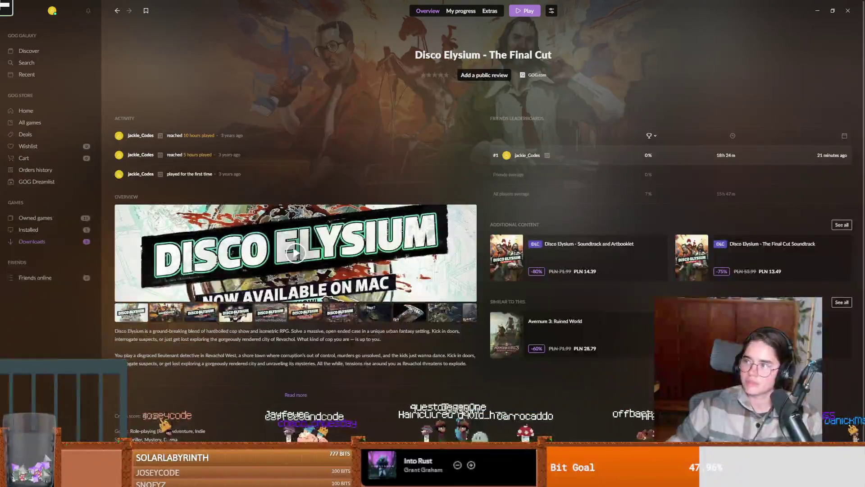
pyautogui.hotkey('alt', 'Tab')
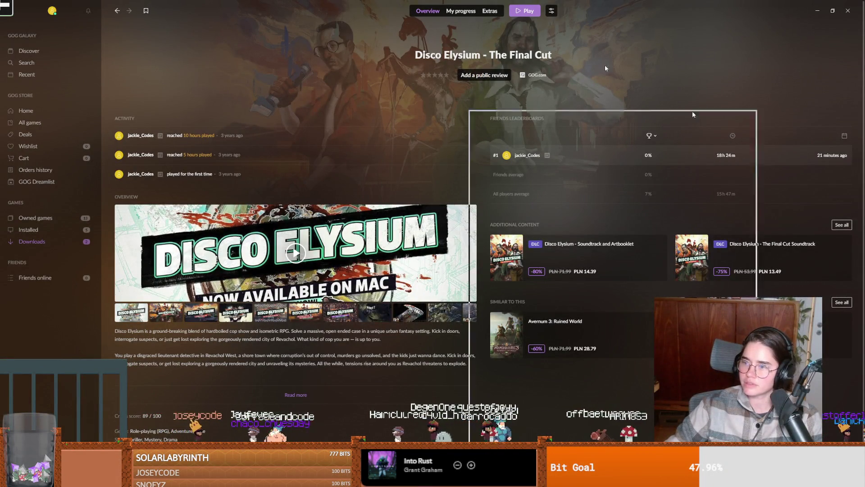
pyautogui.click(407, 207)
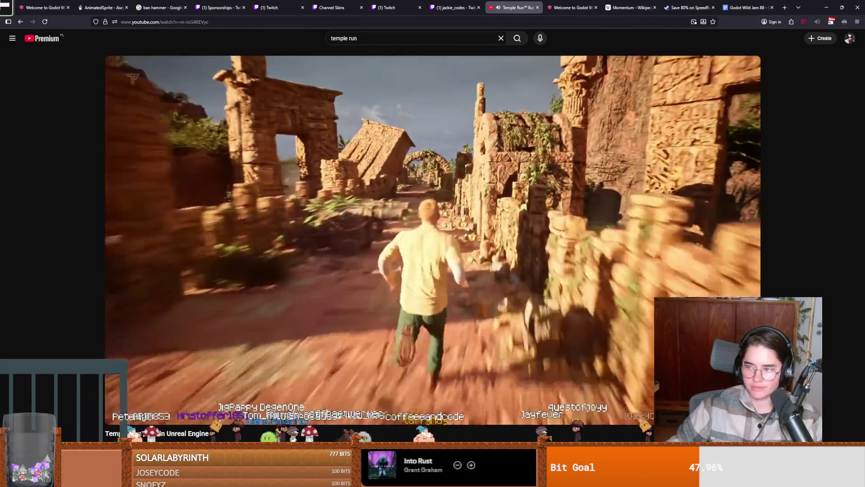
pyautogui.press('space')
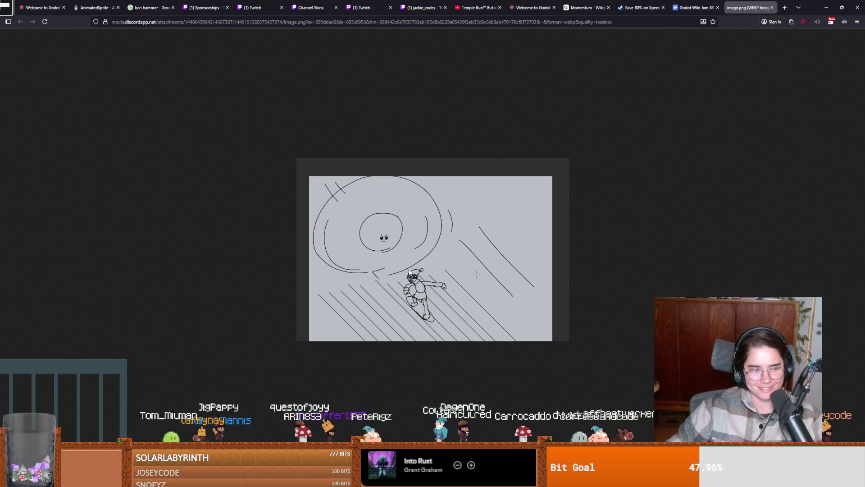
# Zoom the snowboarder sketch tab in with Ctrl+Plus
pyautogui.hotkey('ctrl', '+')
pyautogui.hotkey('ctrl', '+')
pyautogui.hotkey('ctrl', '+')
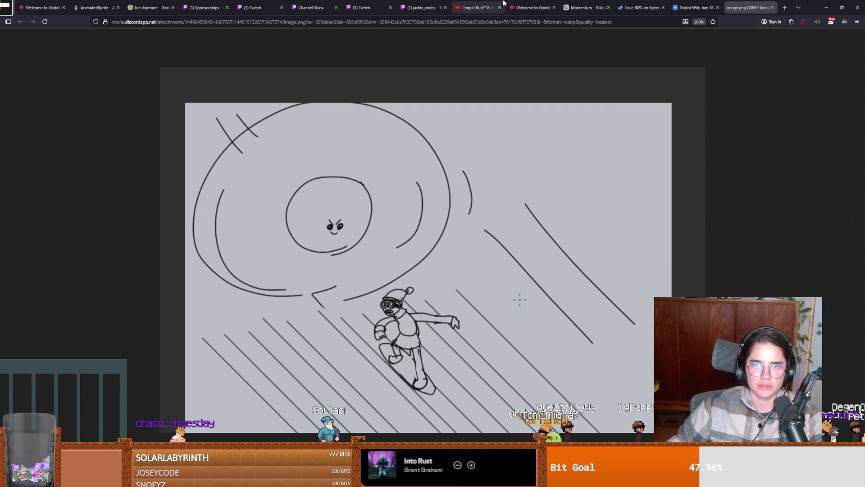
# Go back from the sketch to the Temple Run video tab
pyautogui.click(478, 4)
# Watch the Temple Run video full screen to its credits, then close GOG Galaxy to reveal Godot
pyautogui.click(490, 130)
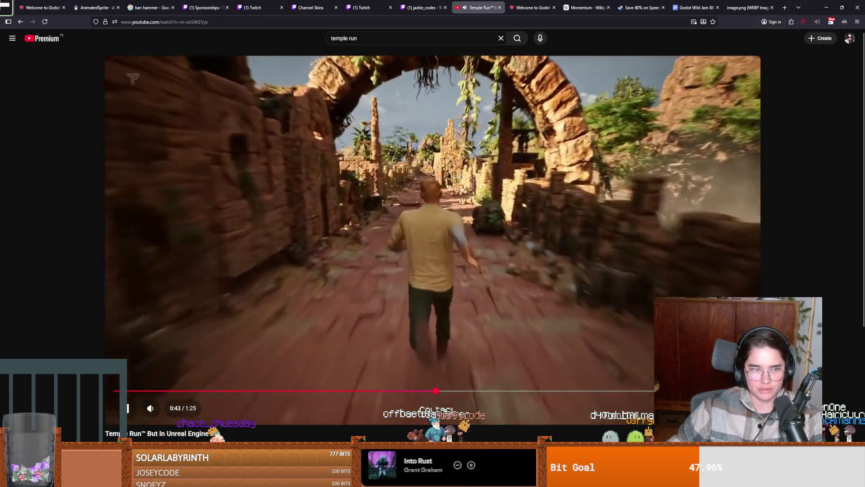
pyautogui.doubleClick(458, 379)
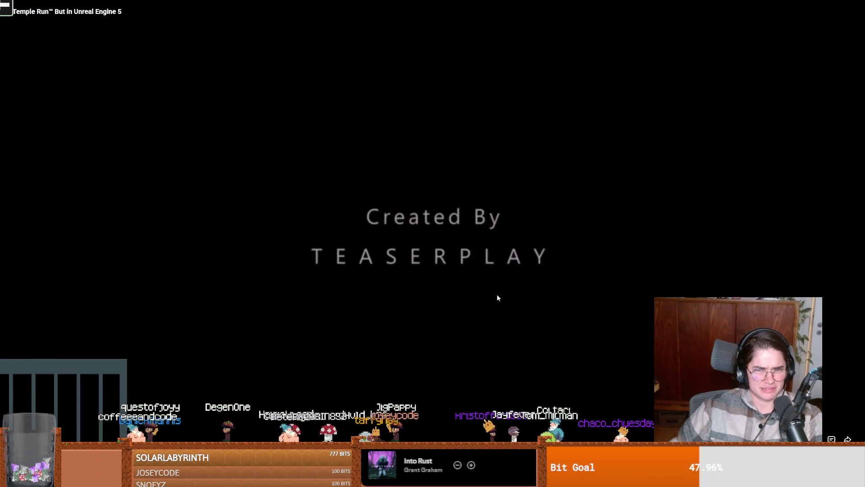
pyautogui.click(497, 296)
pyautogui.press('Escape')
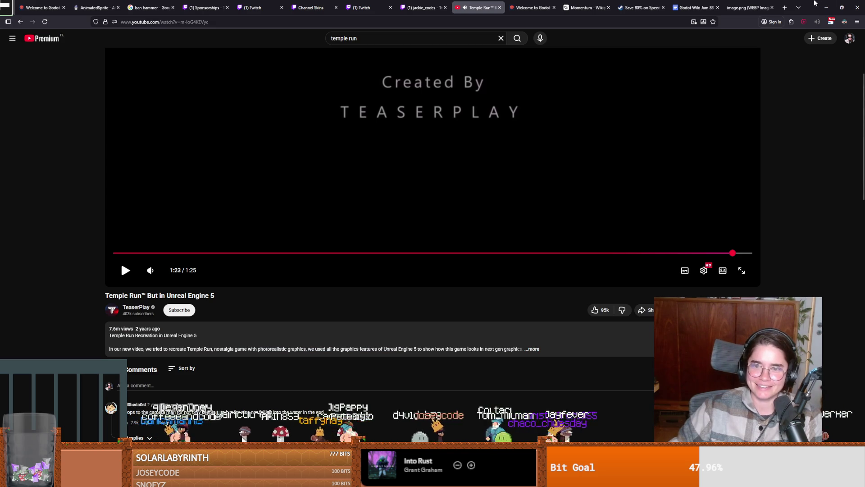
pyautogui.hotkey('alt', 'Tab')
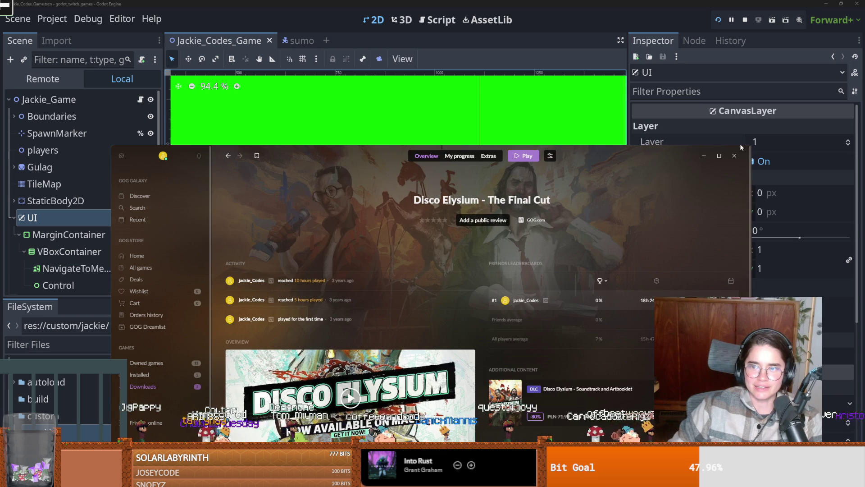
pyautogui.click(739, 155)
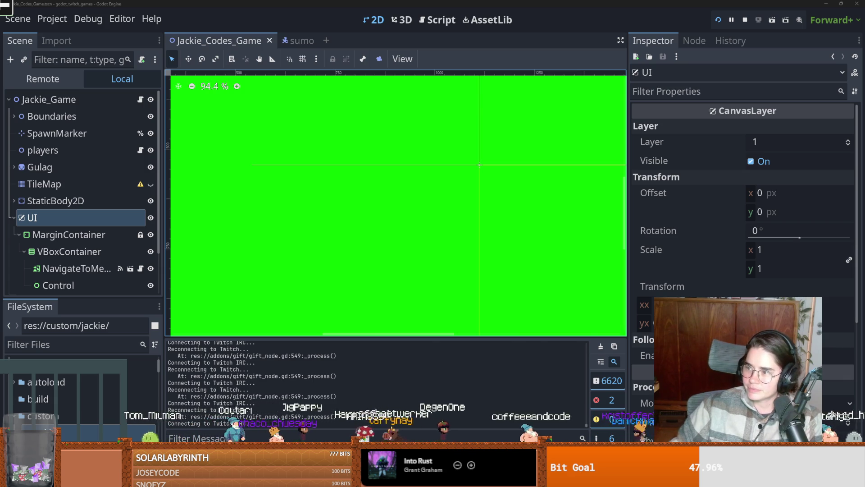
# Bring up the Temple Run speedrun video from Godot, make it full screen, and skip ahead
pyautogui.hotkey('alt', 'Tab')
pyautogui.press('f')
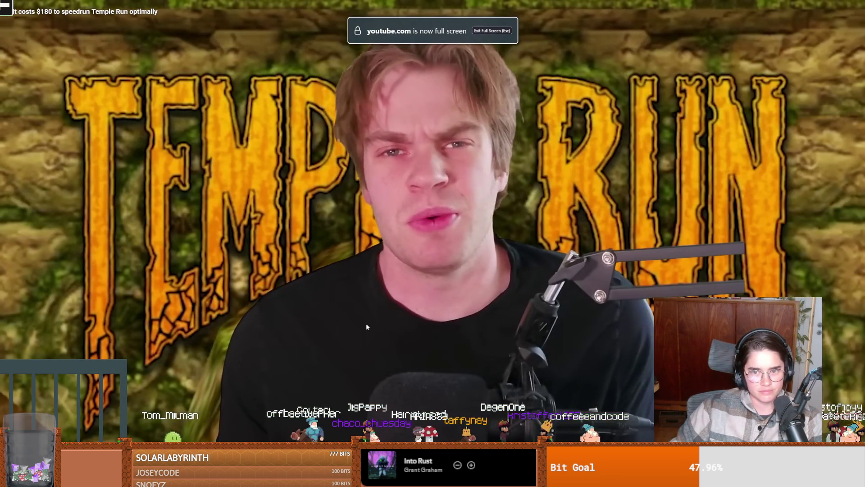
pyautogui.click(110, 464)
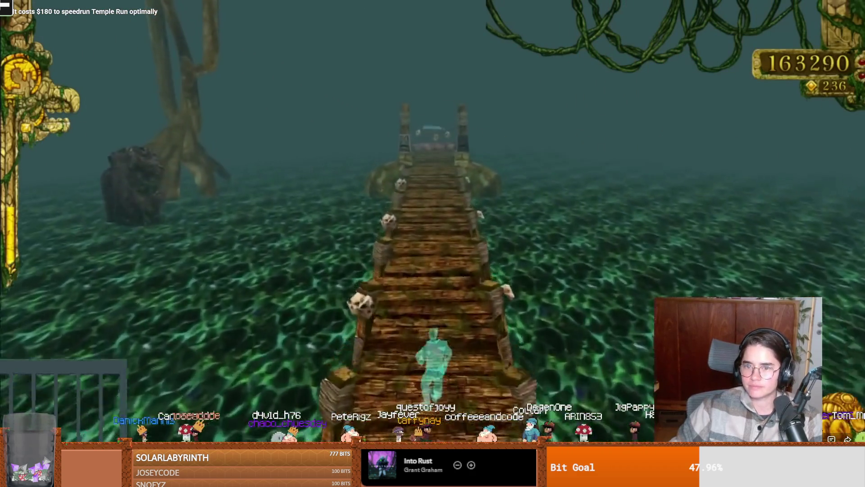
# Pause the Temple Run run at 163,590 points, leave full screen, and return to Godot
pyautogui.click(543, 268)
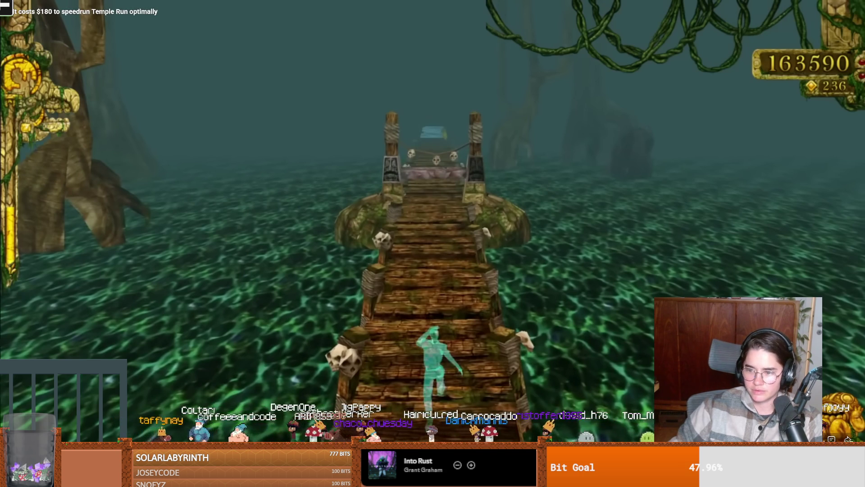
pyautogui.press('Escape')
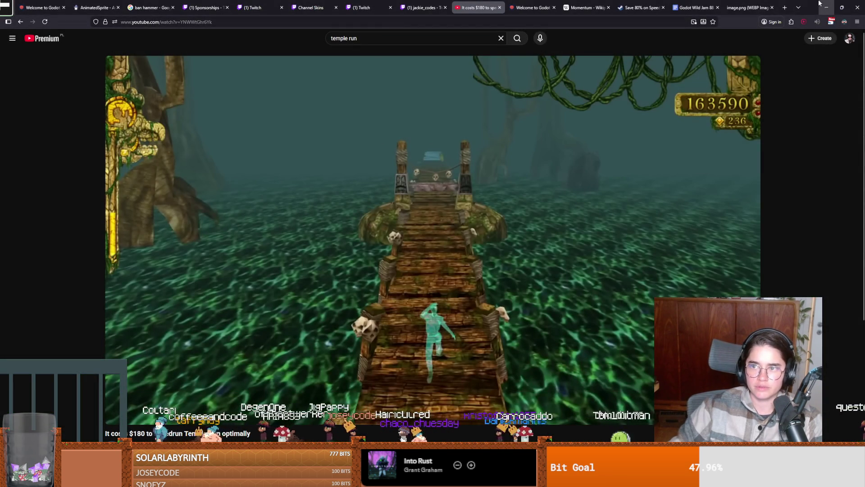
pyautogui.hotkey('alt', 'Tab')
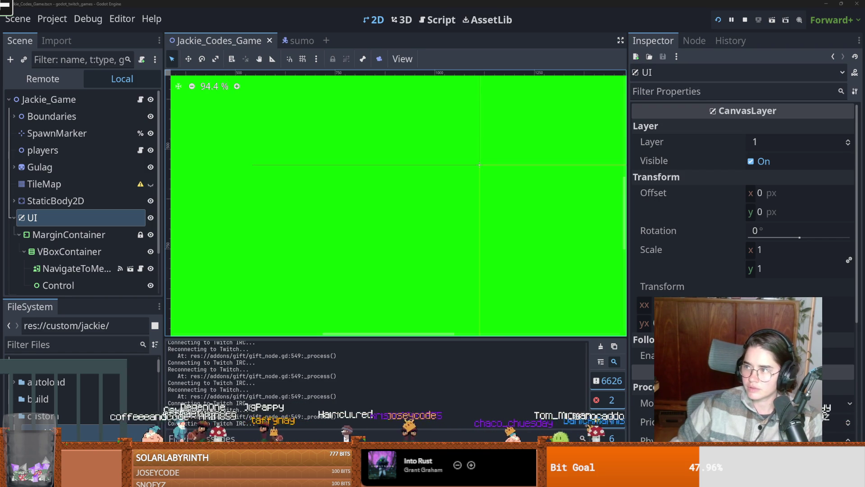
# Jump the Crash Bandicoot 2 'Bear It' video to about 0:20, pause it, and return to Godot
pyautogui.hotkey('alt', 'Tab')
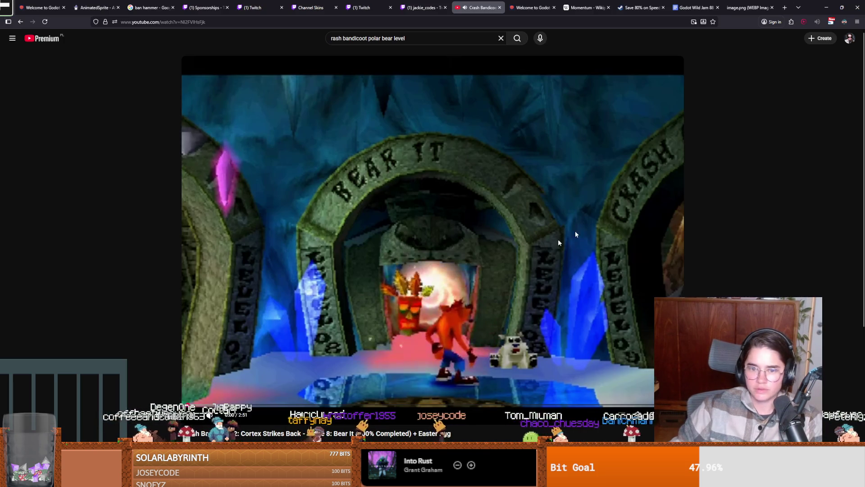
pyautogui.click(243, 406)
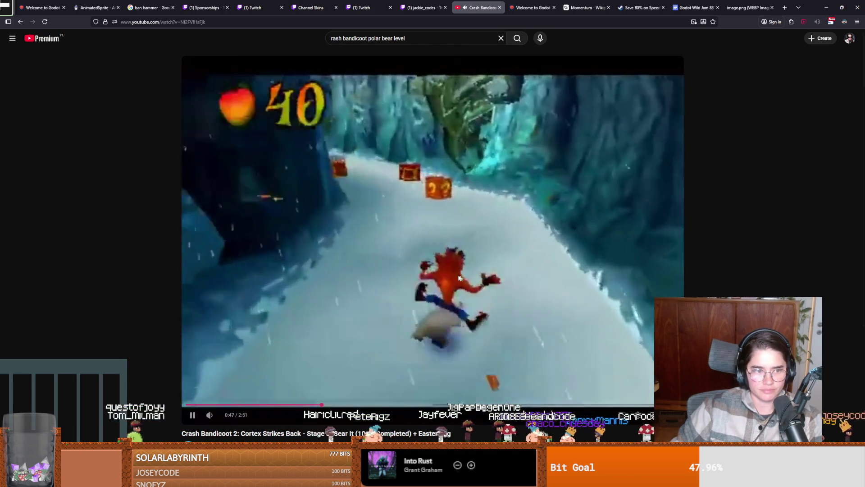
pyautogui.click(462, 310)
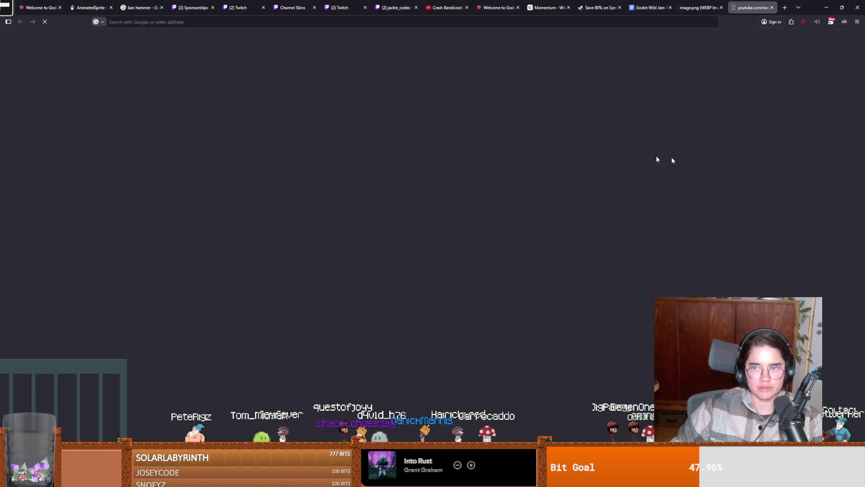
pyautogui.hotkey('alt', 'Tab')
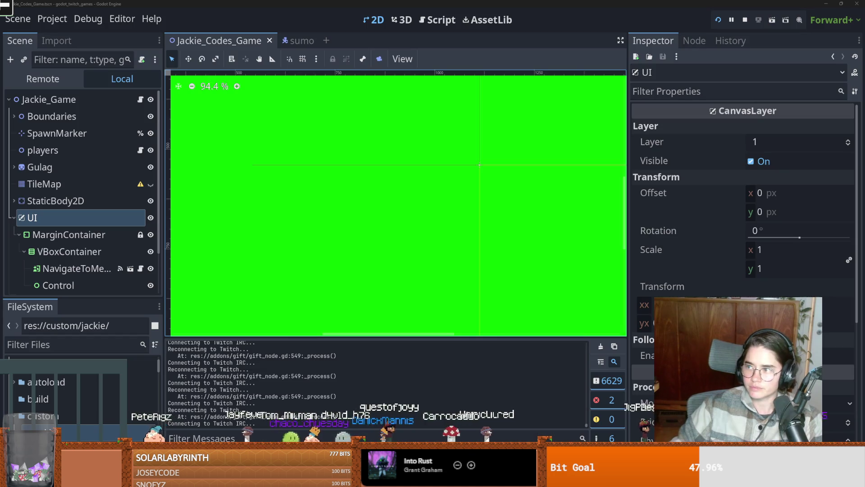
# Switch to the browser and start the SNØ Stunts and Tricks skiing trailer
pyautogui.hotkey('alt', 'Tab')
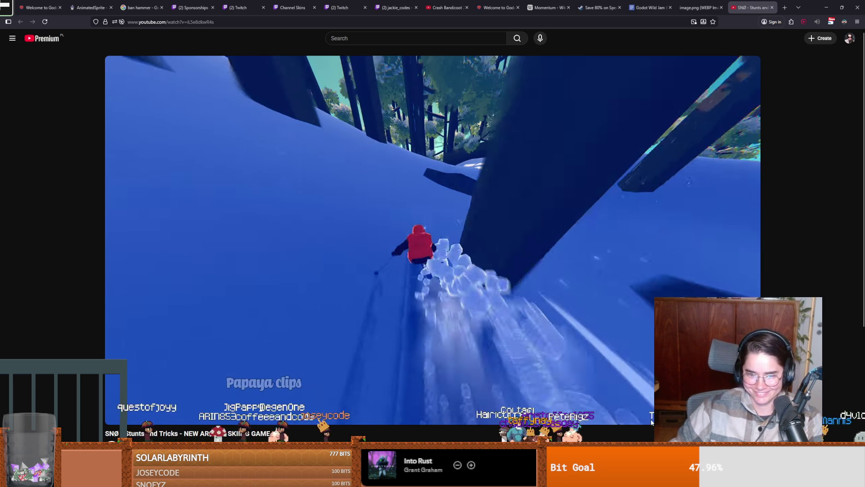
pyautogui.click(437, 319)
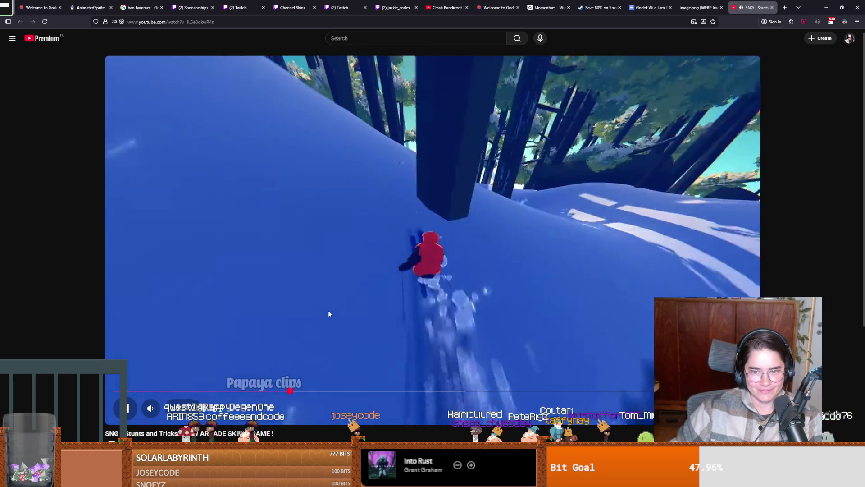
# Watch the SNØ trailer through to its 2:19 end, then minimise the browser
pyautogui.click(411, 311)
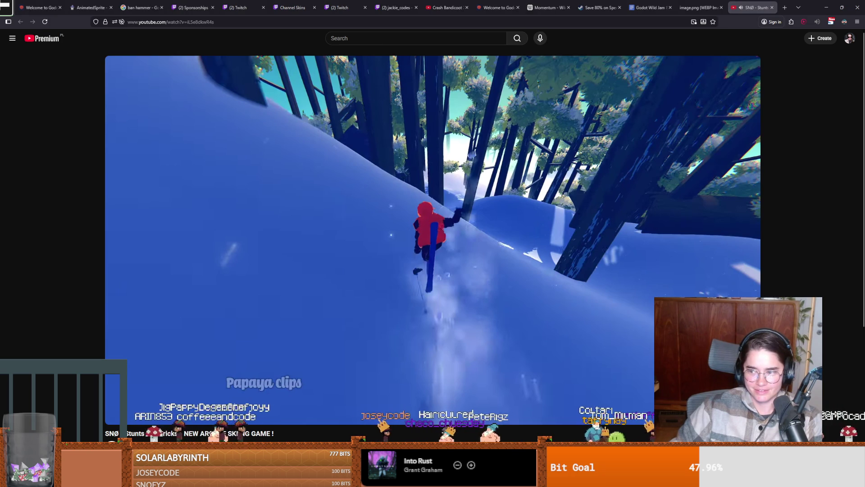
pyautogui.click(469, 302)
pyautogui.click(470, 302)
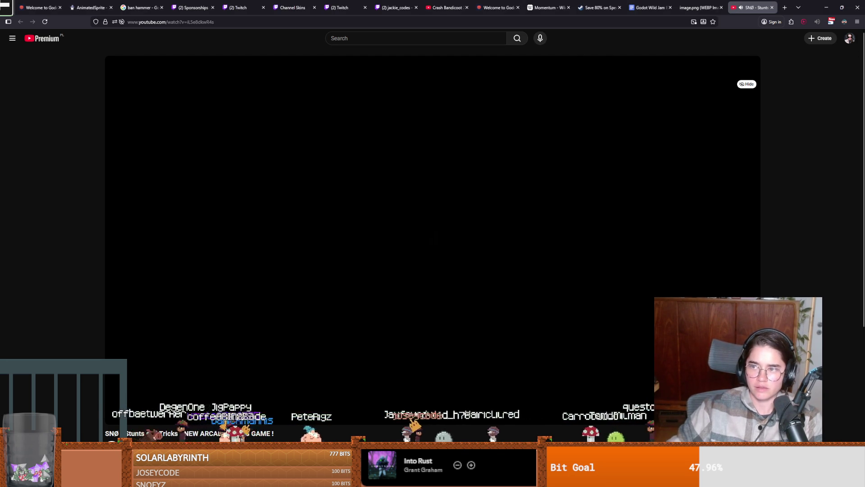
pyautogui.click(827, 7)
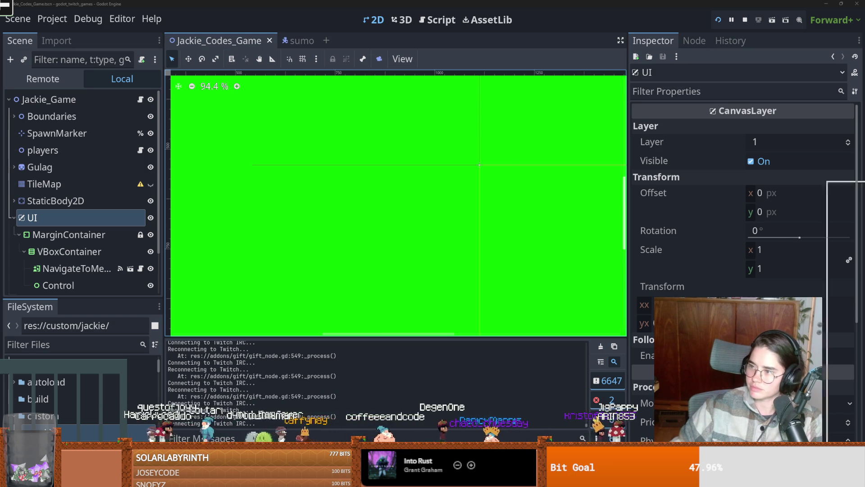
# Bring up the SSX Tricky gameplay video in the browser
pyautogui.hotkey('alt', 'Tab')
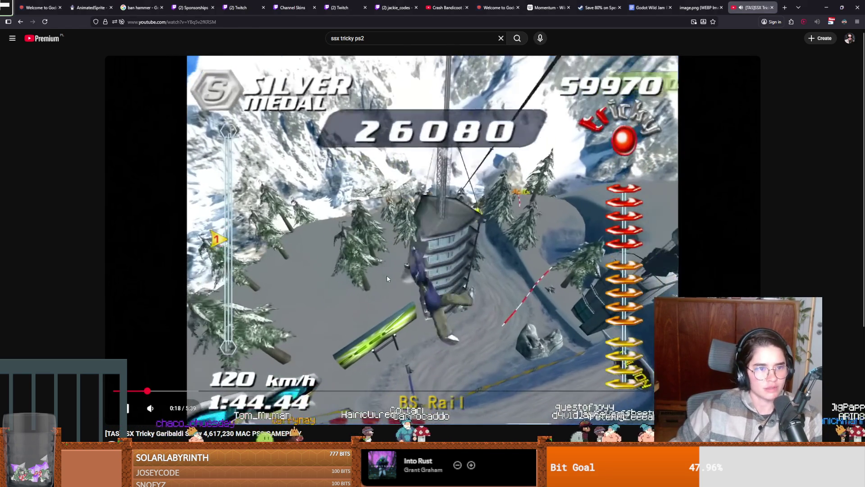
# Pause and resume the SSX Tricky run, stopping it mid-trick
pyautogui.click(388, 278)
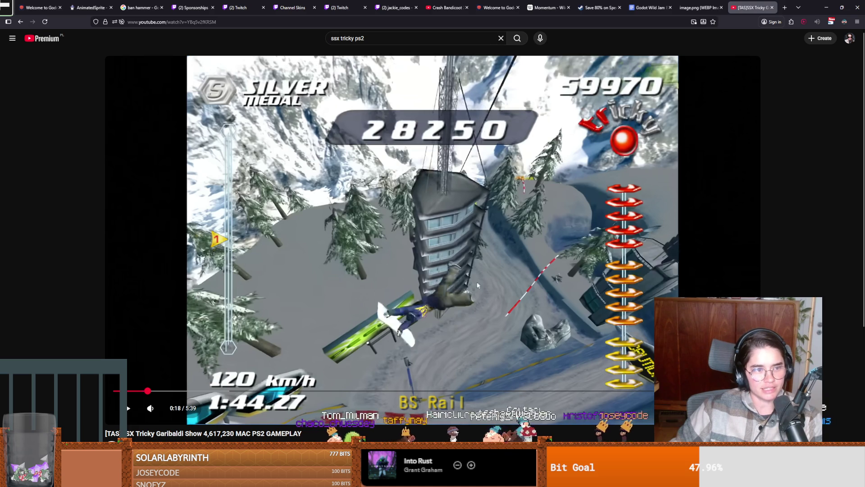
pyautogui.click(502, 335)
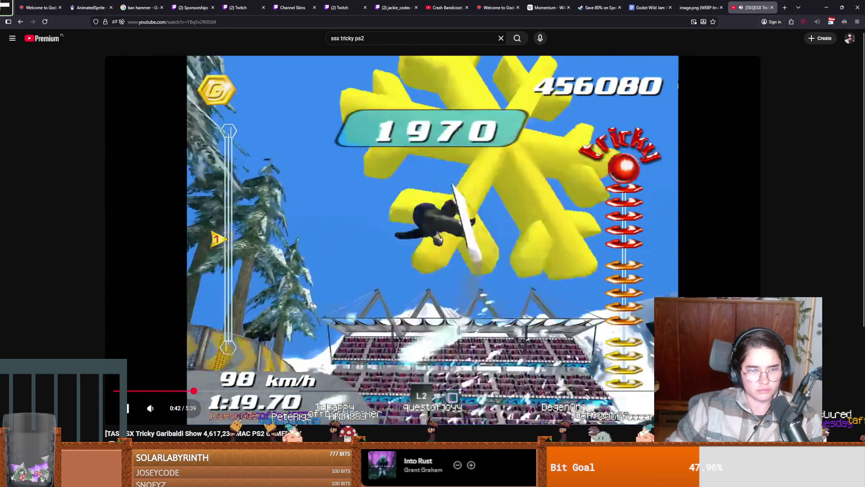
pyautogui.click(366, 262)
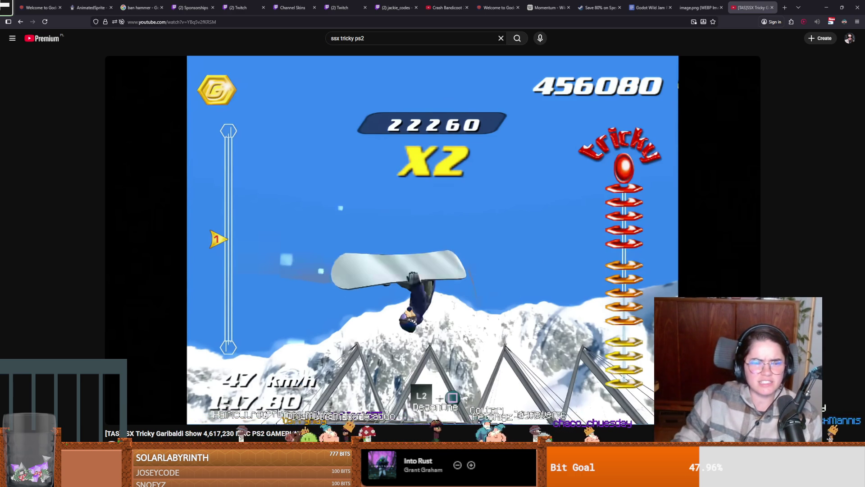
# Resume the snowboarding video and pause it again at 1:07.40
pyautogui.moveTo(463, 335)
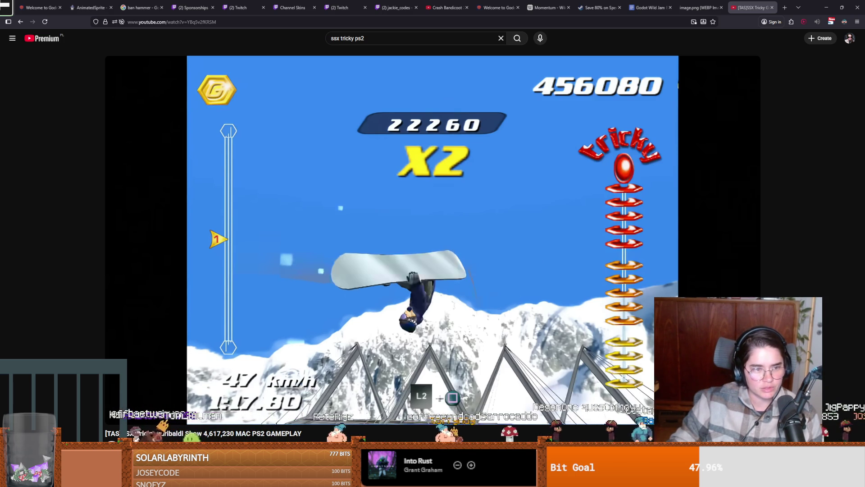
pyautogui.moveTo(708, 250)
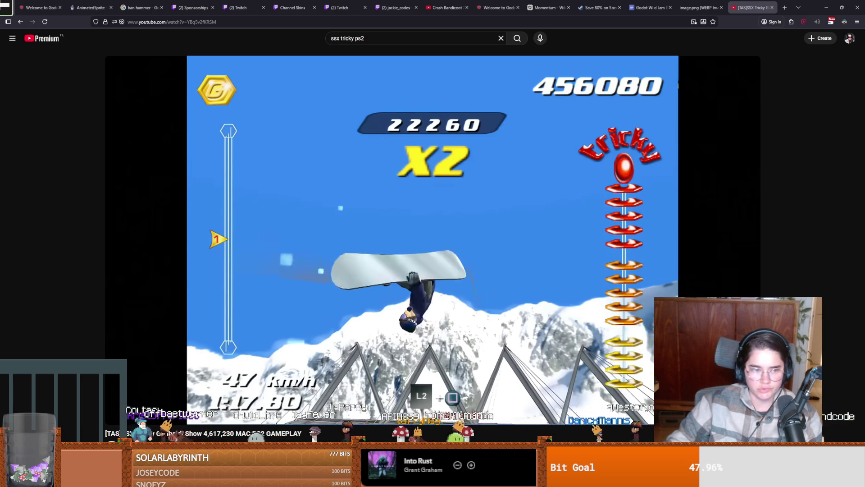
pyautogui.click(511, 325)
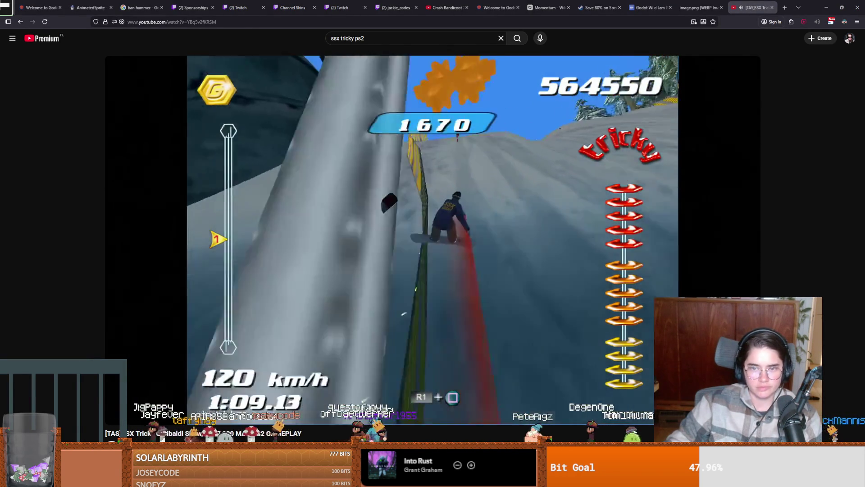
pyautogui.press('space')
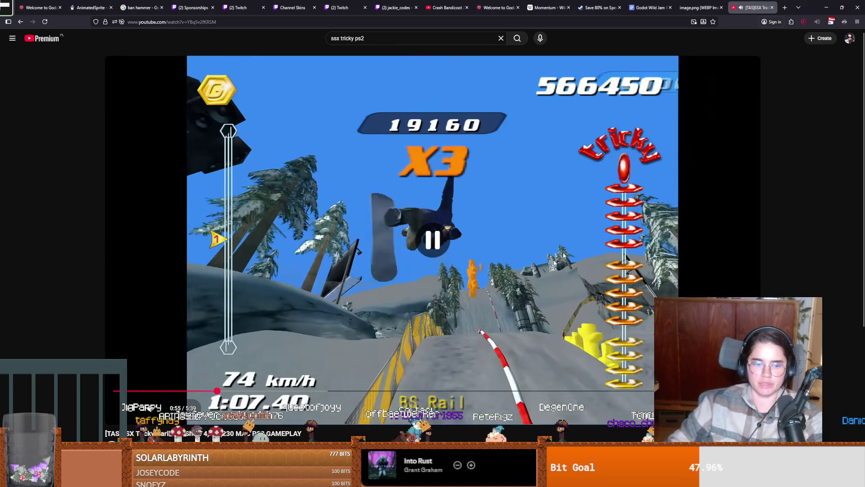
# Switch to the Godot editor and bring up the Project Manager's project list
pyautogui.hotkey('alt', 'Tab')
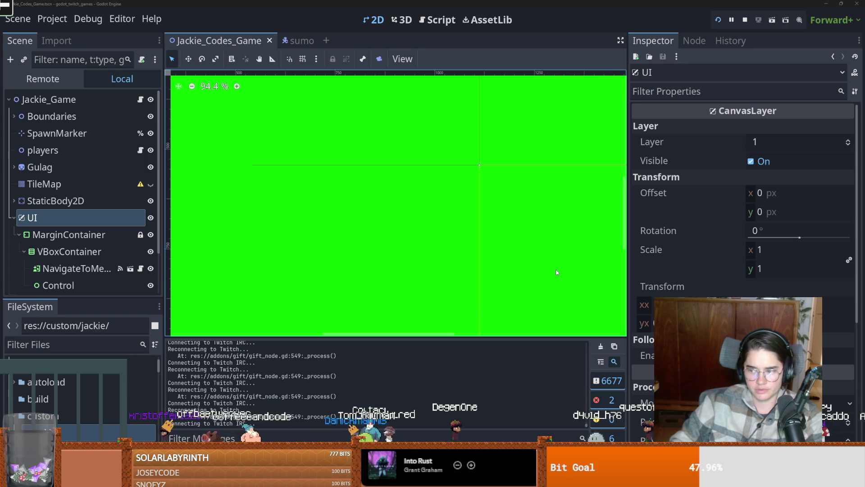
pyautogui.press('F5')
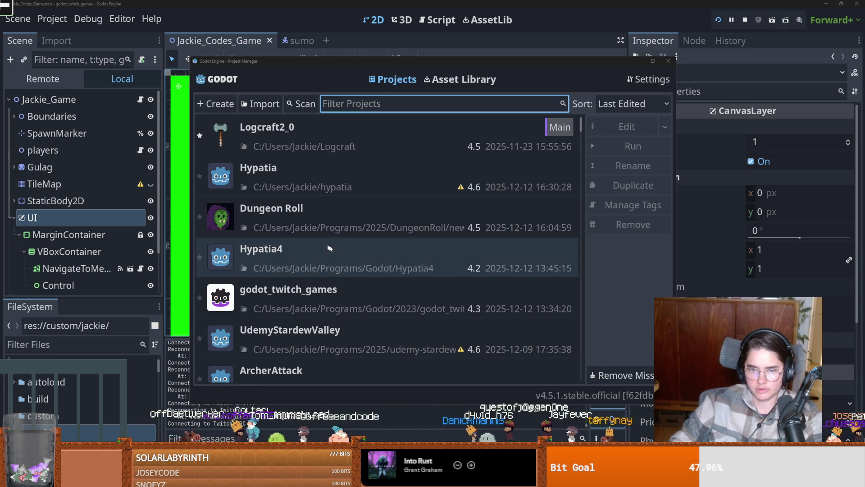
# Cancel a first new-project attempt, close the Project Manager, then start a new project again
pyautogui.click(215, 104)
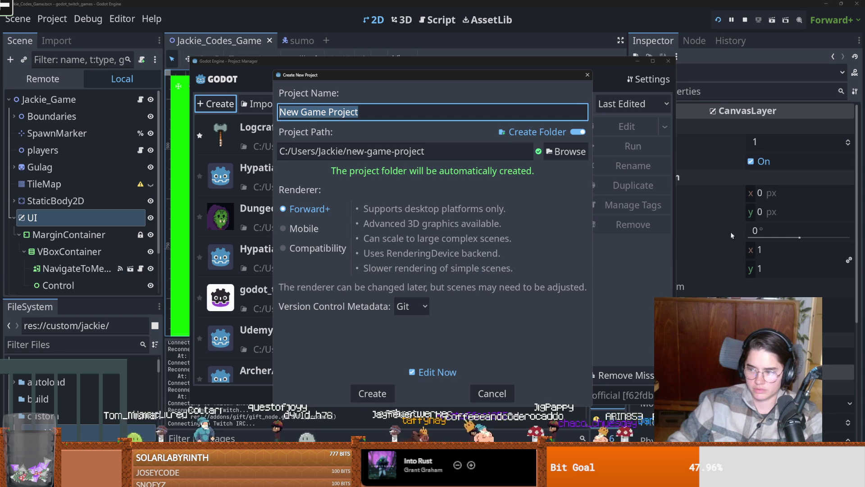
pyautogui.click(587, 75)
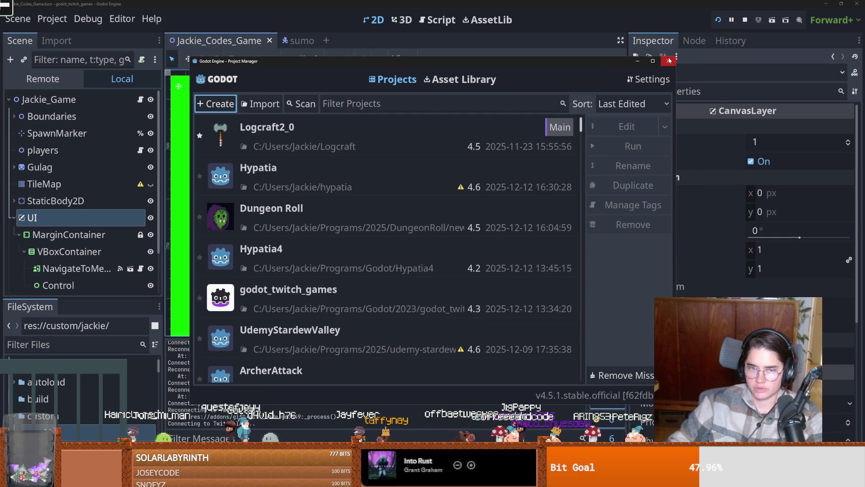
pyautogui.click(668, 61)
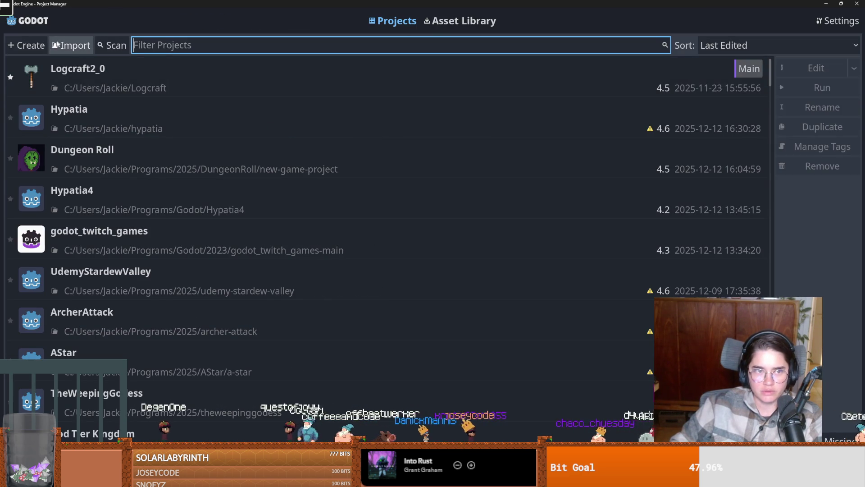
pyautogui.click(42, 47)
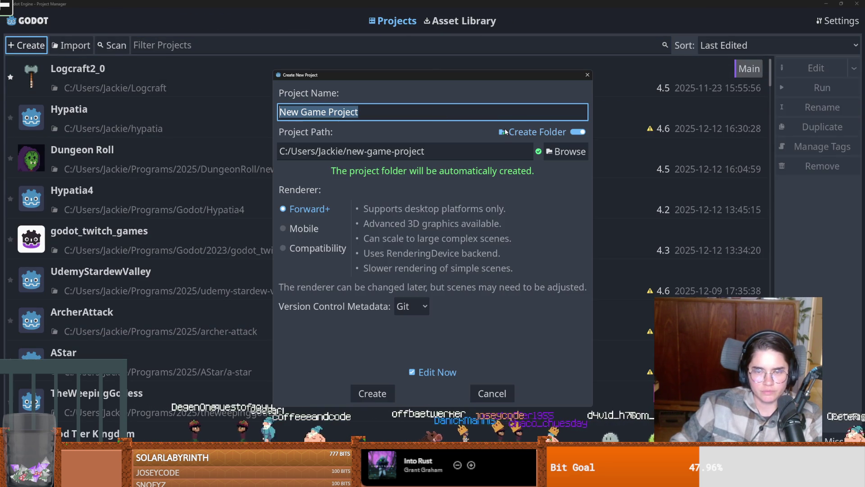
# Name the new project DownHill, locate it in the recent 2025 folder, and create it
pyautogui.write('D')
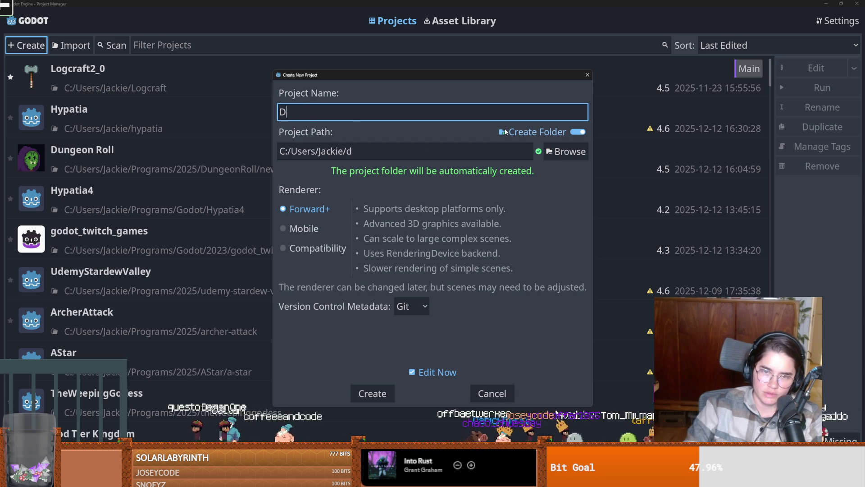
pyautogui.write('ownHill')
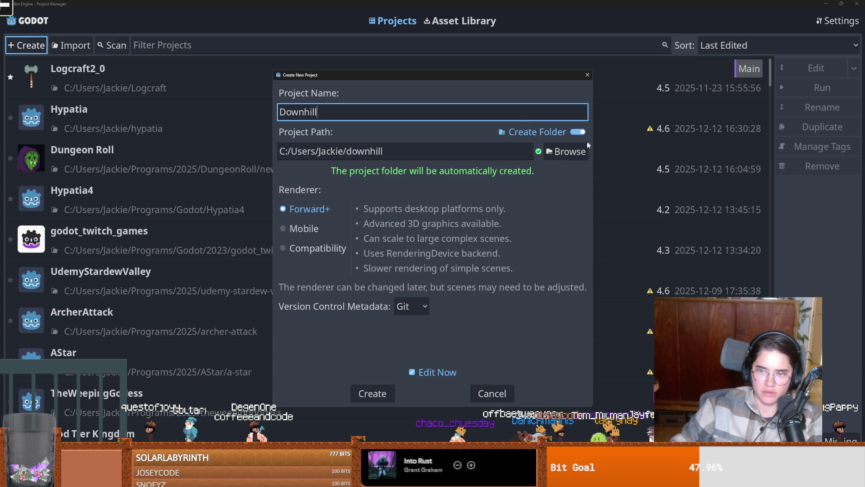
pyautogui.click(563, 152)
pyautogui.scroll(-3, 246, 295)
pyautogui.scroll(-5, 245, 295)
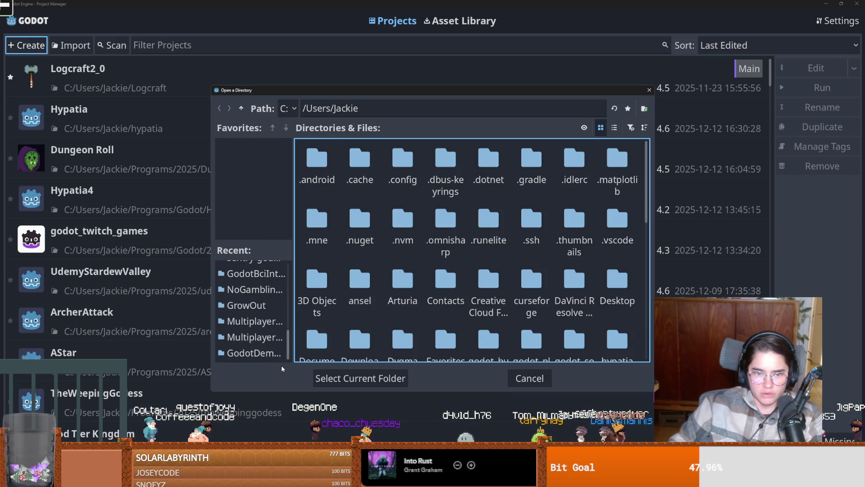
pyautogui.scroll(10, 248, 308)
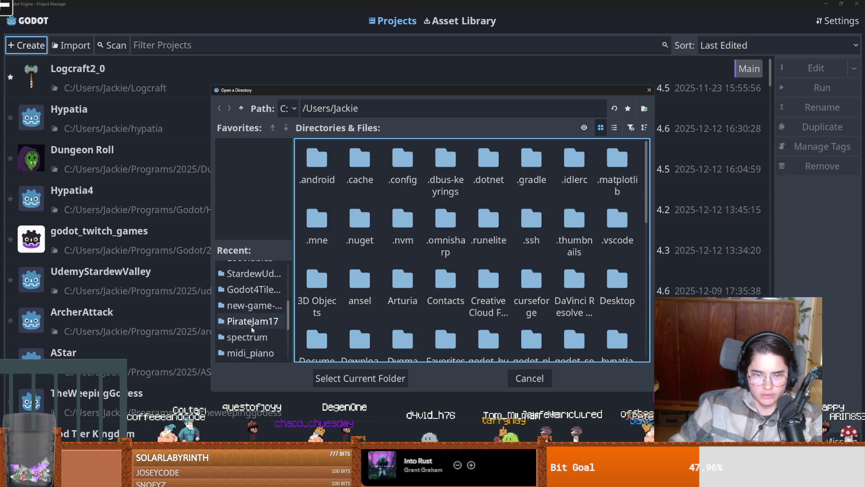
pyautogui.scroll(3, 255, 332)
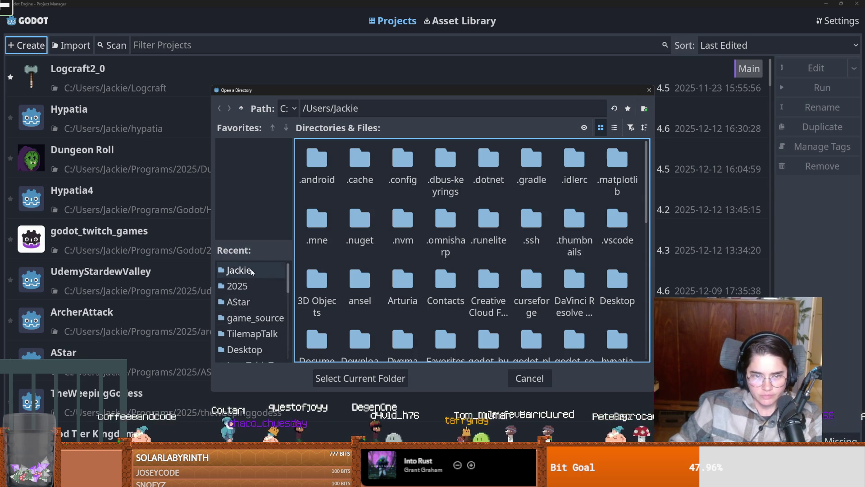
pyautogui.click(239, 286)
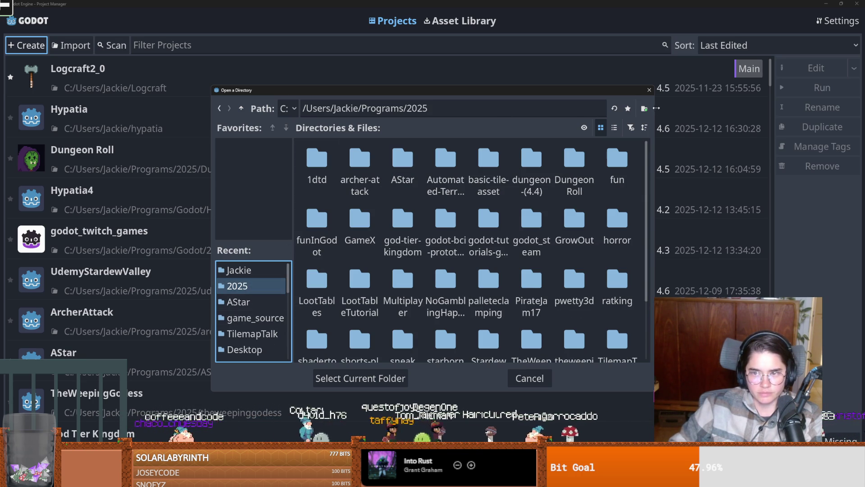
pyautogui.click(388, 378)
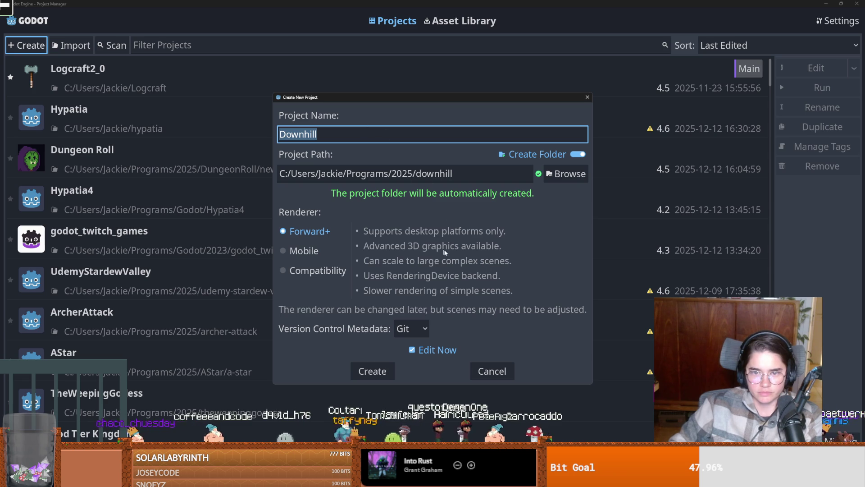
pyautogui.click(372, 371)
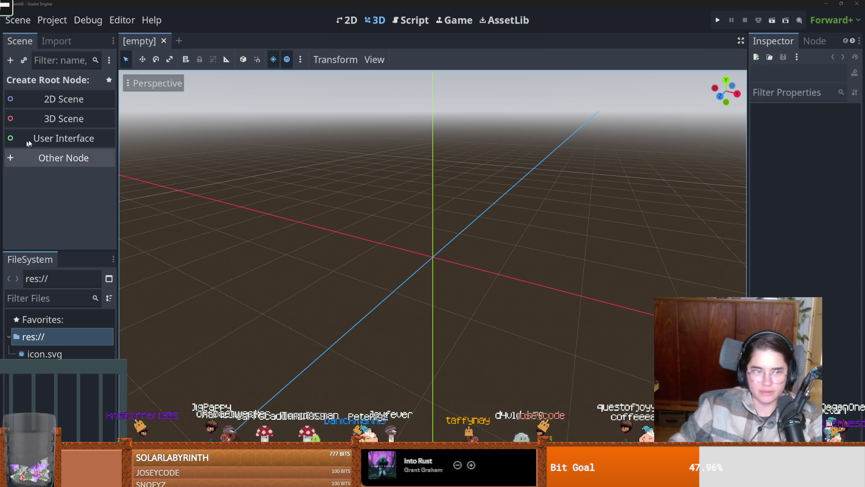
# Give the new Downhill scene a Node2D root using the 2D Scene option
pyautogui.click(63, 99)
pyautogui.scroll(-2, 227, 171)
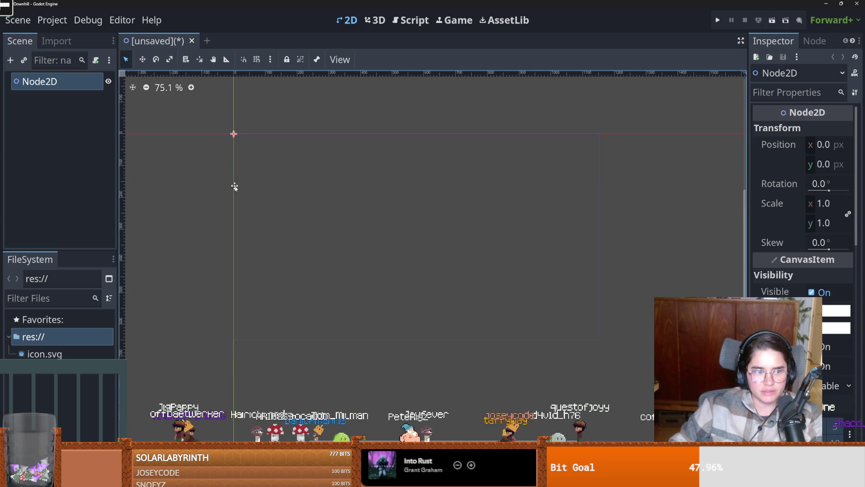
pyautogui.rightClick(48, 82)
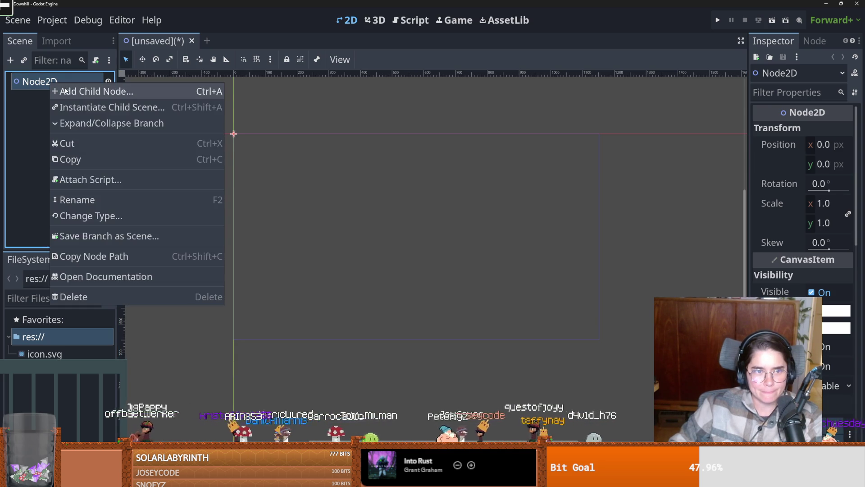
# Add a Sprite2D child under Node2D by searching 'sprite' in the Create New Node dialog
pyautogui.click(90, 91)
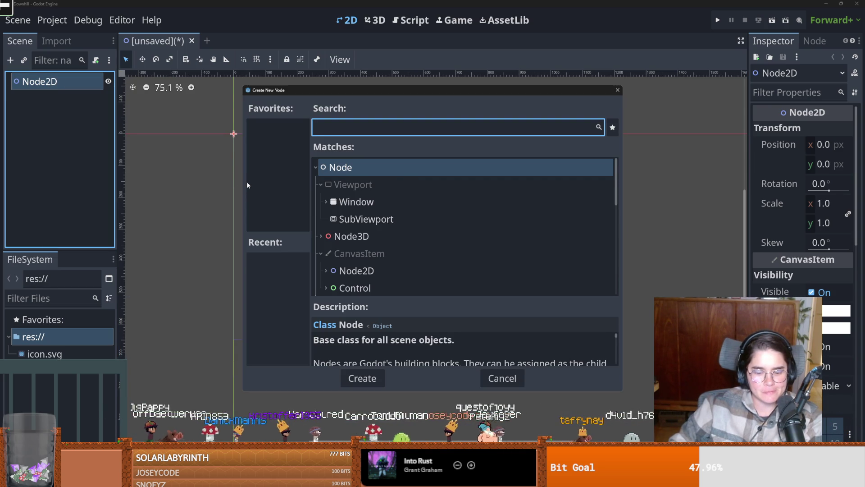
pyautogui.write('sprite')
pyautogui.press('Return')
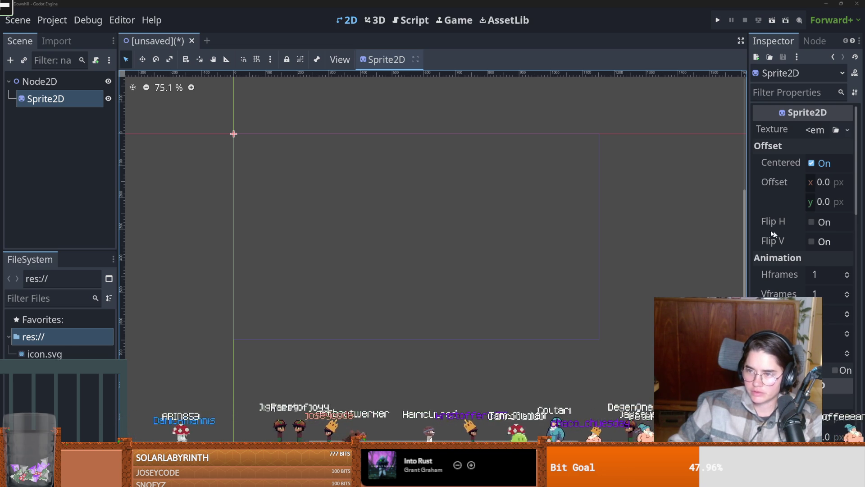
pyautogui.hotkey('ctrl', 's')
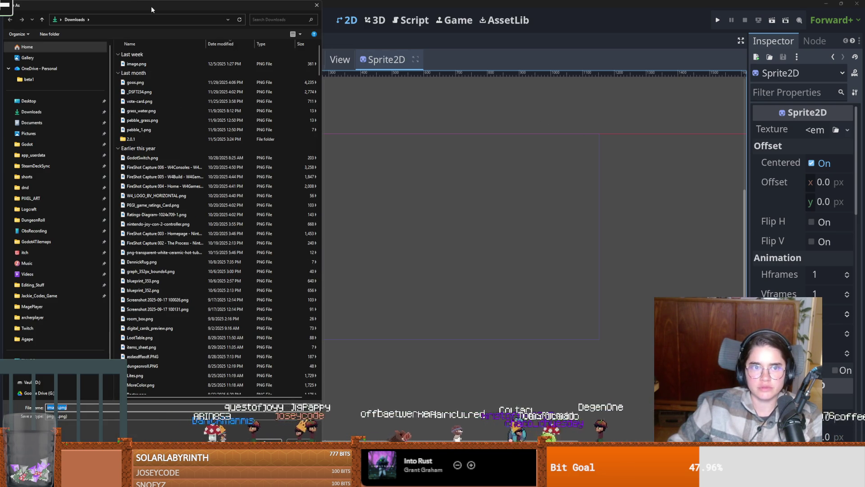
# Drag image.png onto the Sprite2D's Texture property and select the Sprite2D node
pyautogui.press('Escape')
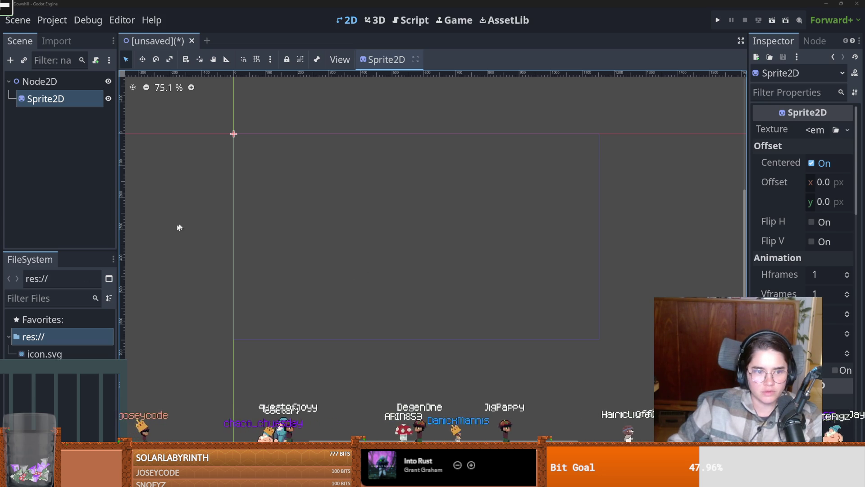
pyautogui.moveTo(45, 371)
pyautogui.mouseDown()
pyautogui.moveTo(58, 148)
pyautogui.moveTo(52, 380)
pyautogui.moveTo(136, 316)
pyautogui.moveTo(807, 120)
pyautogui.moveTo(815, 133)
pyautogui.mouseUp()
pyautogui.click(45, 99)
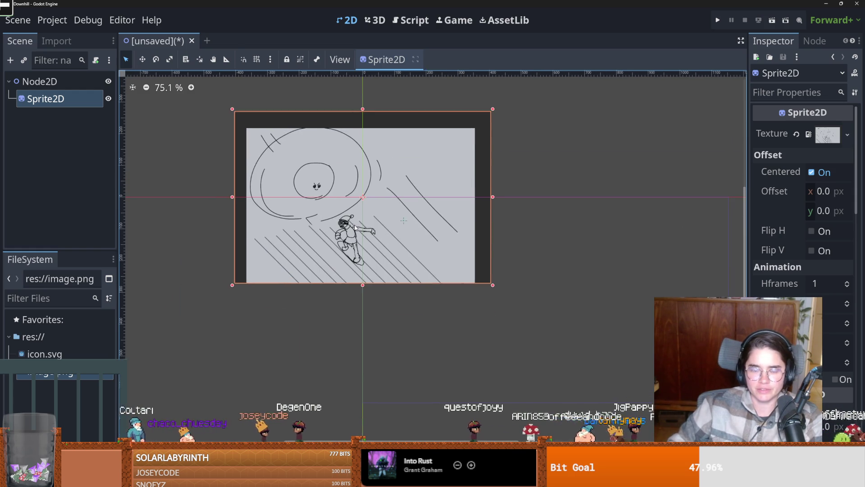
# Bring up the scene save dialog and dismiss it without saving
pyautogui.scroll(2, 410, 284)
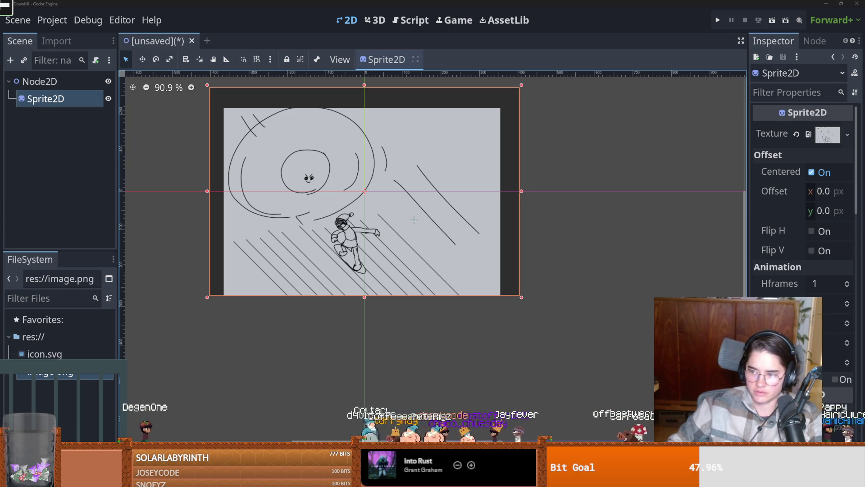
pyautogui.scroll(2, 300, 264)
pyautogui.hotkey('ctrl', 's')
pyautogui.press('Escape')
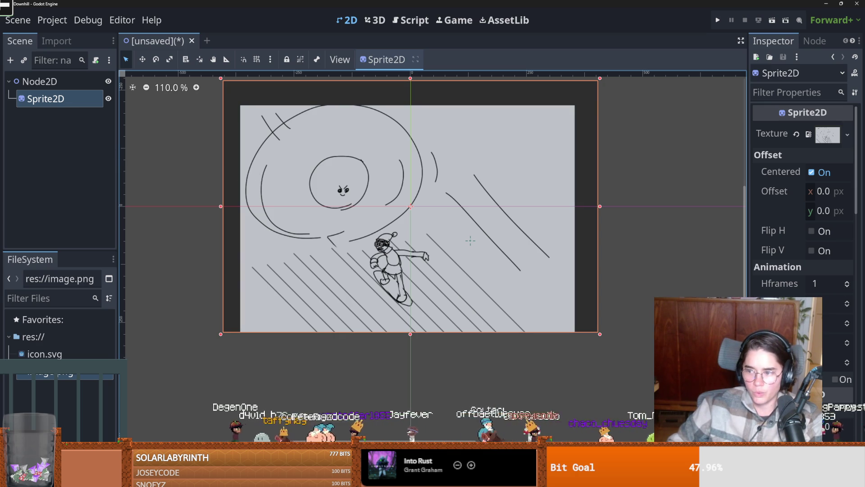
pyautogui.scroll(1, 279, 149)
pyautogui.rightClick(28, 81)
pyautogui.click(51, 87)
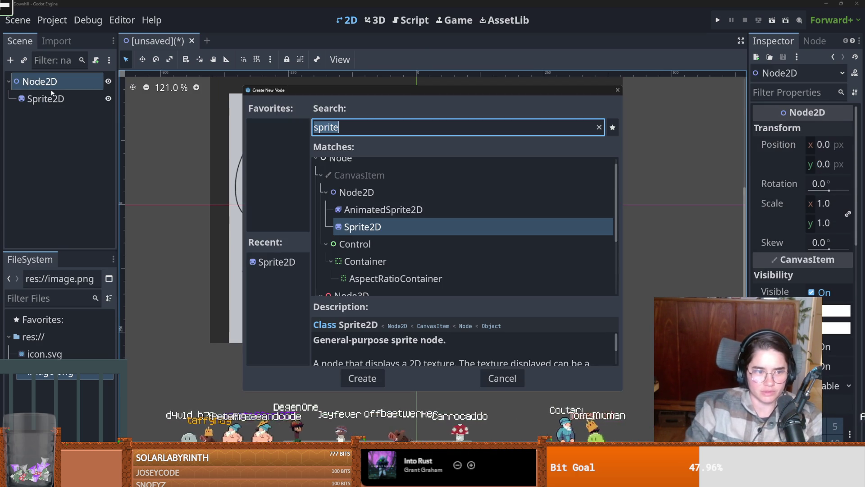
pyautogui.write('colo')
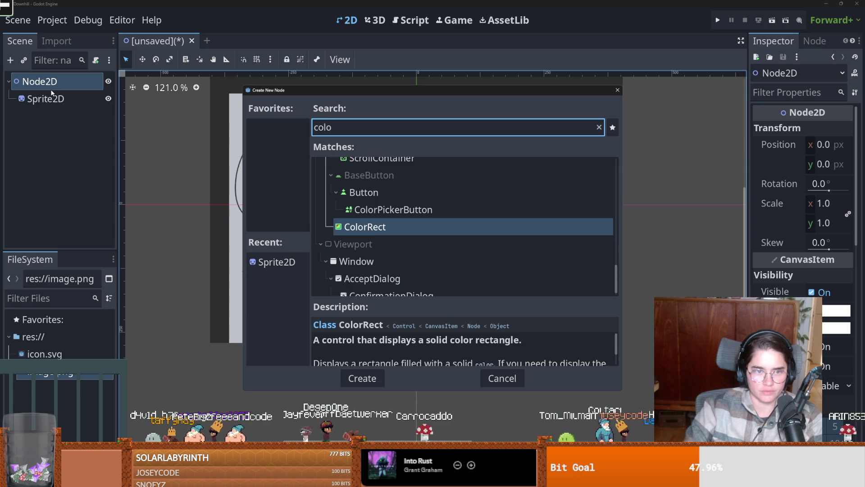
pyautogui.press('Escape')
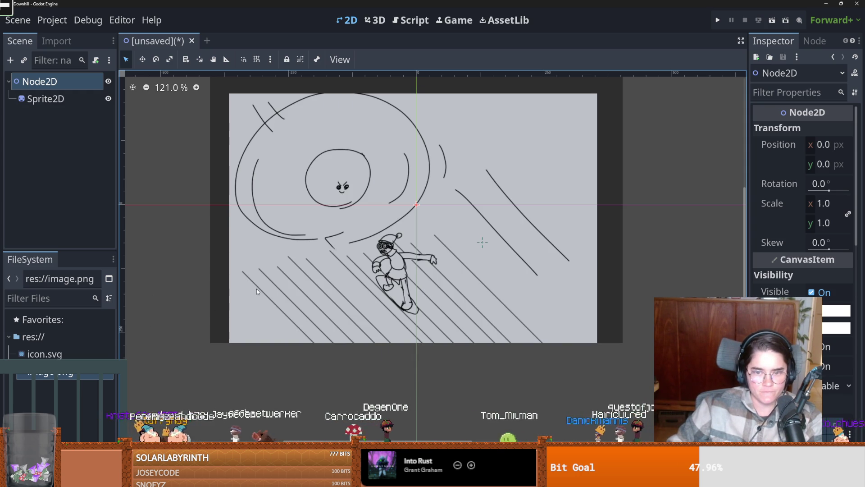
pyautogui.click(330, 285)
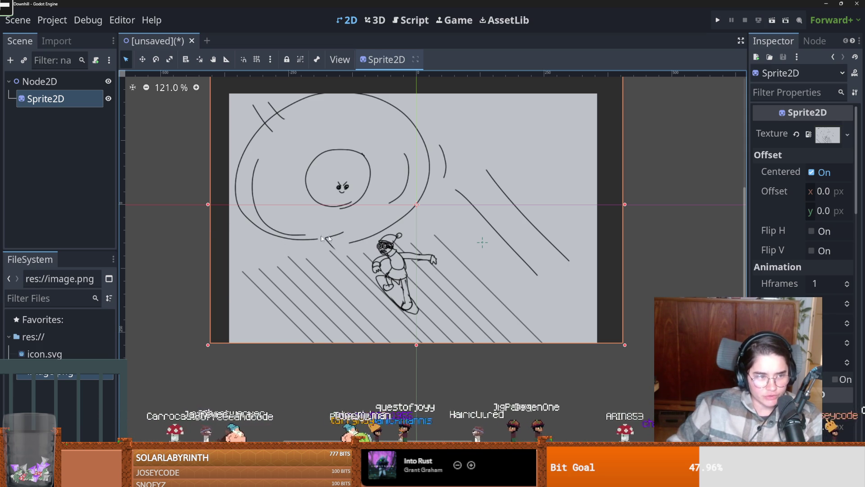
pyautogui.scroll(1, 280, 241)
pyautogui.scroll(1, 350, 272)
pyautogui.hotkey('ctrl', 's')
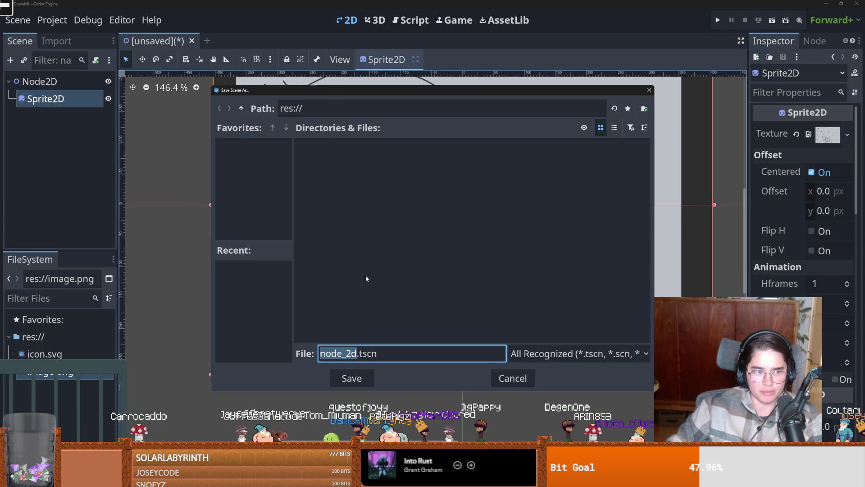
pyautogui.click(501, 374)
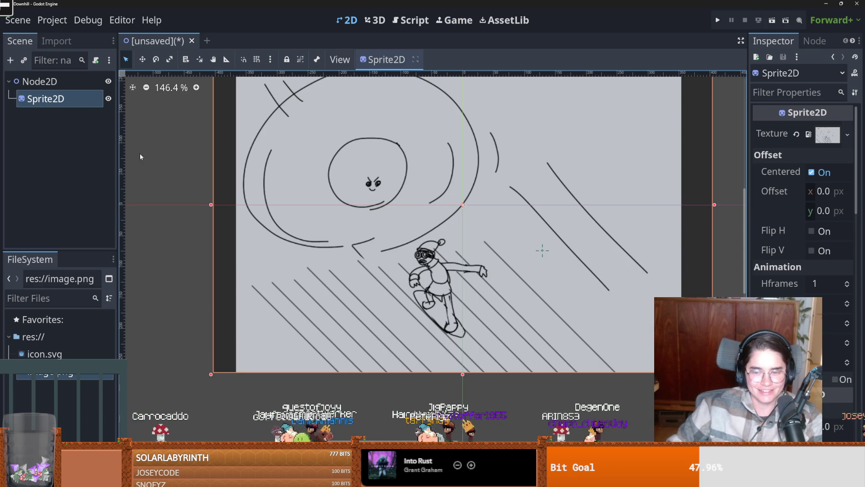
pyautogui.scroll(-2, 391, 271)
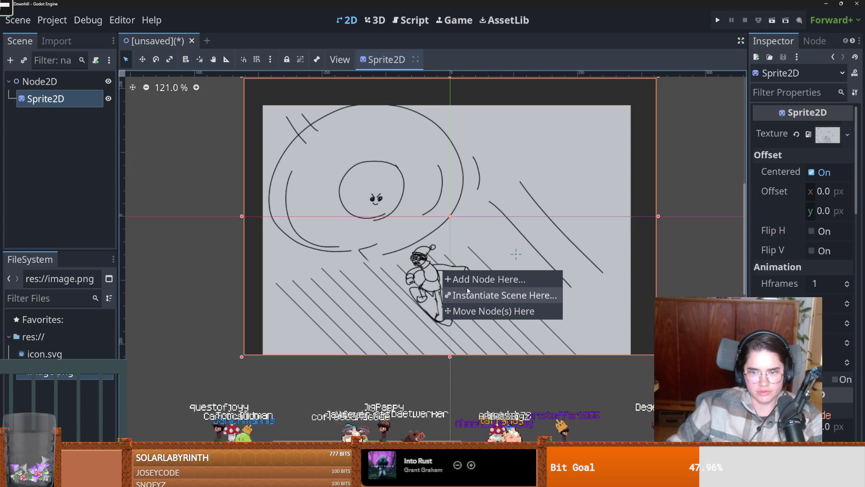
pyautogui.click(426, 278)
pyautogui.rightClick(426, 278)
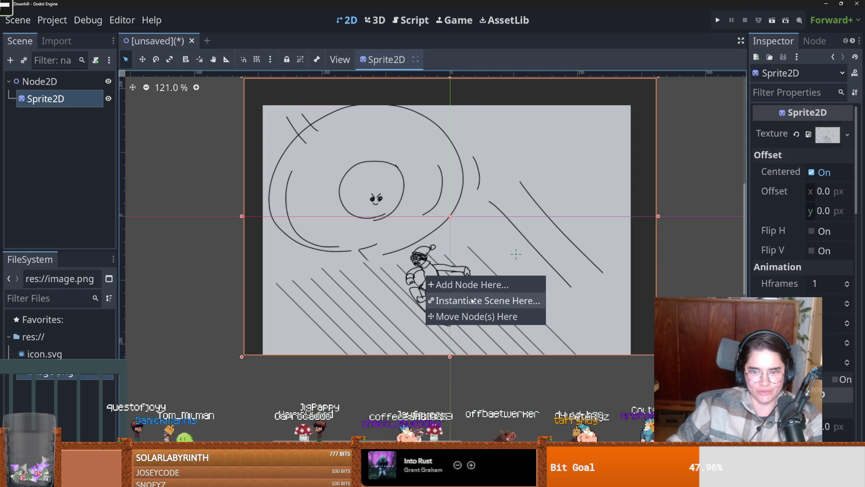
pyautogui.click(310, 306)
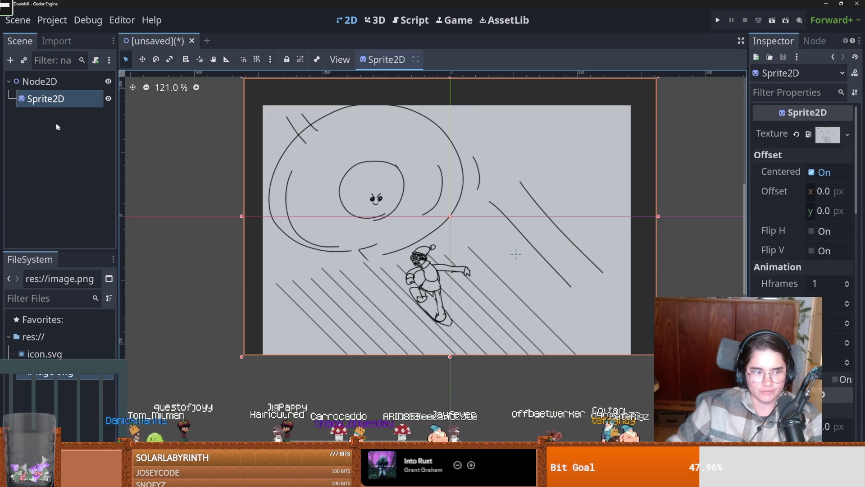
pyautogui.scroll(-4, 281, 256)
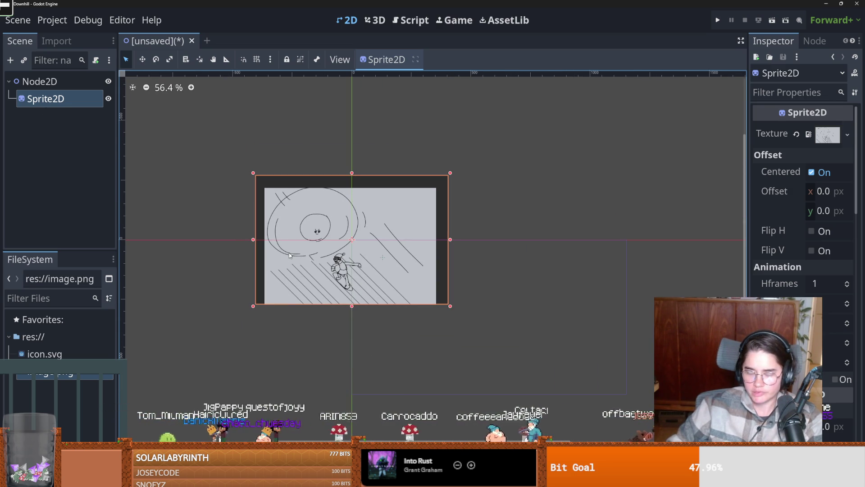
pyautogui.scroll(2, 289, 255)
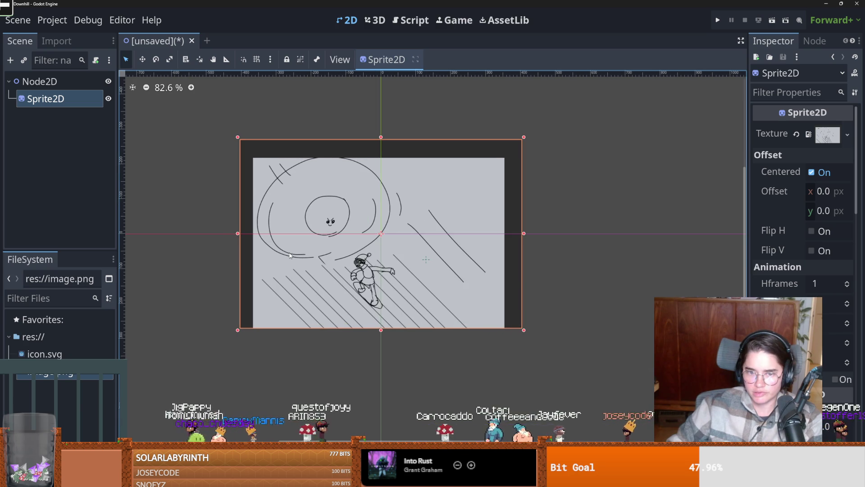
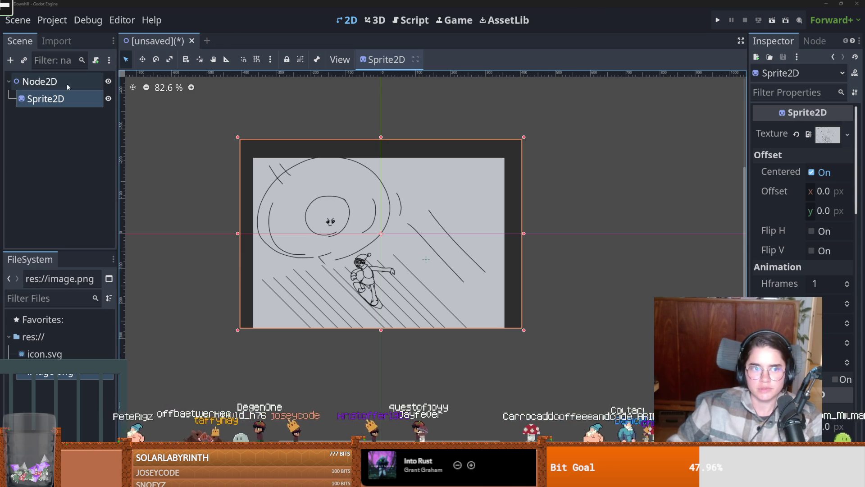
# Close the downhill project in Godot without saving the scene
pyautogui.rightClick(32, 336)
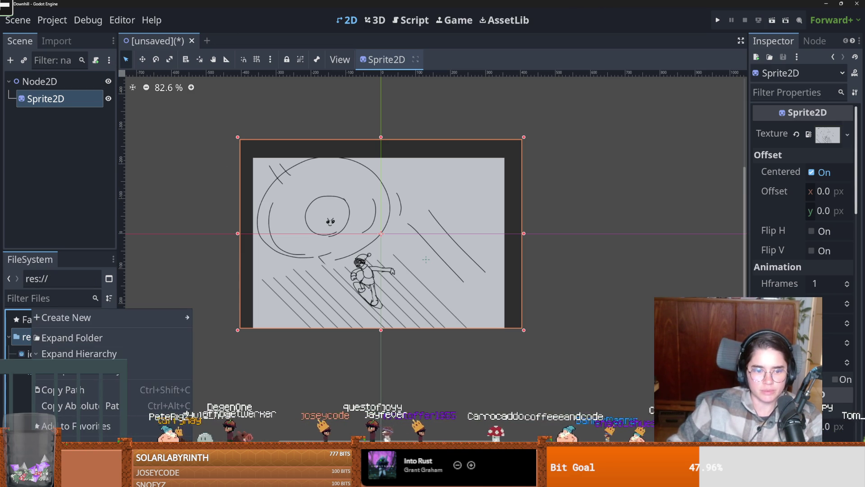
pyautogui.click(237, 286)
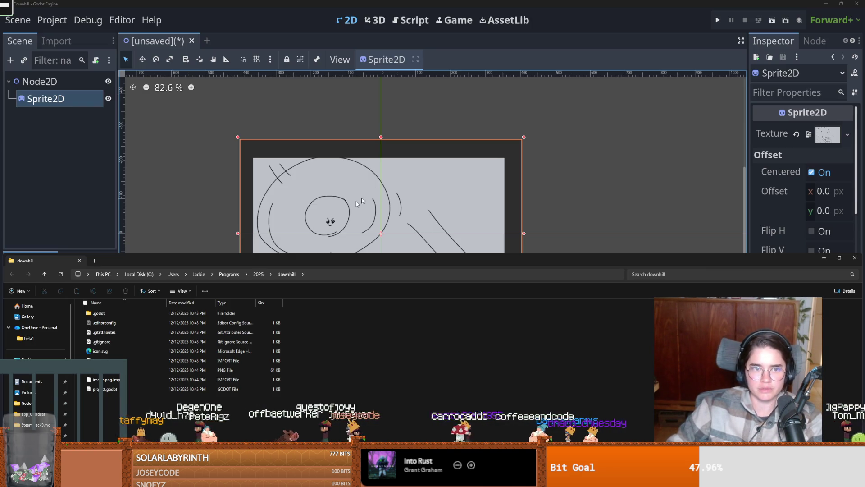
pyautogui.click(854, 4)
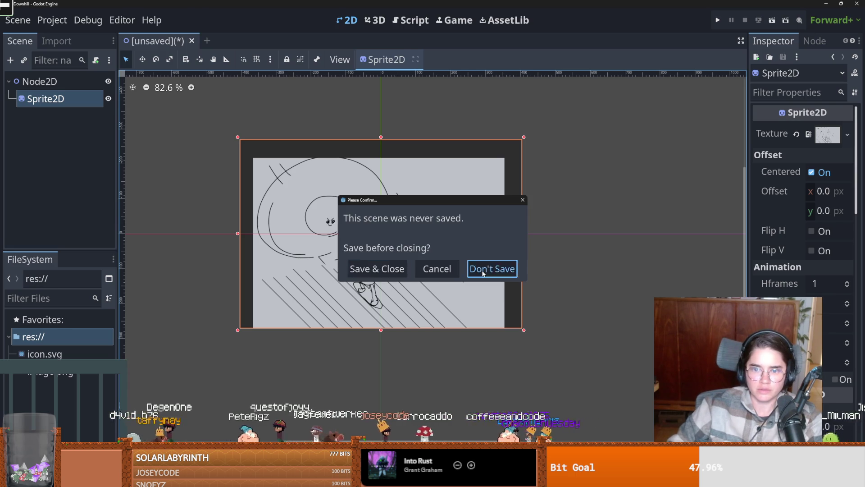
pyautogui.click(493, 269)
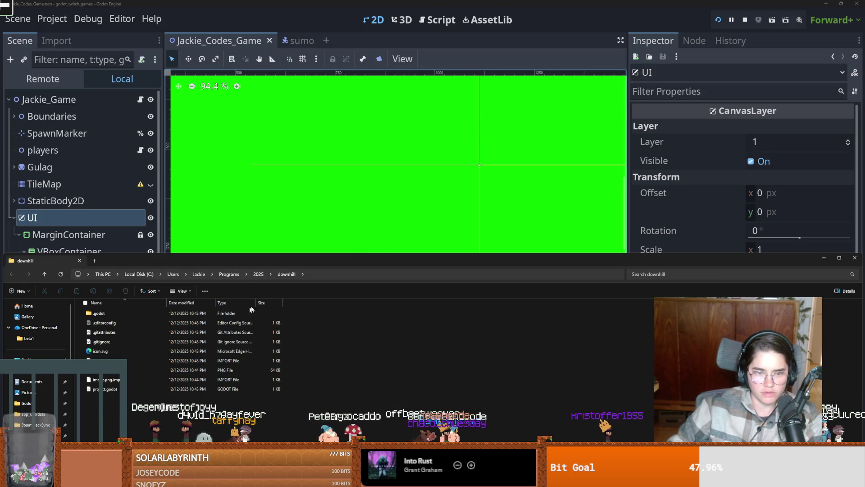
# Delete the downhill folder from the 2025 projects folder in File Explorer
pyautogui.click(259, 273)
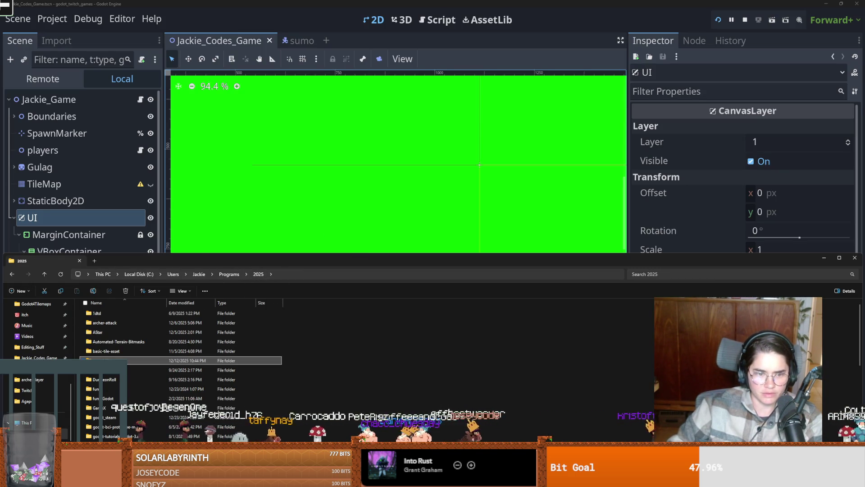
pyautogui.rightClick(104, 360)
pyautogui.click(183, 370)
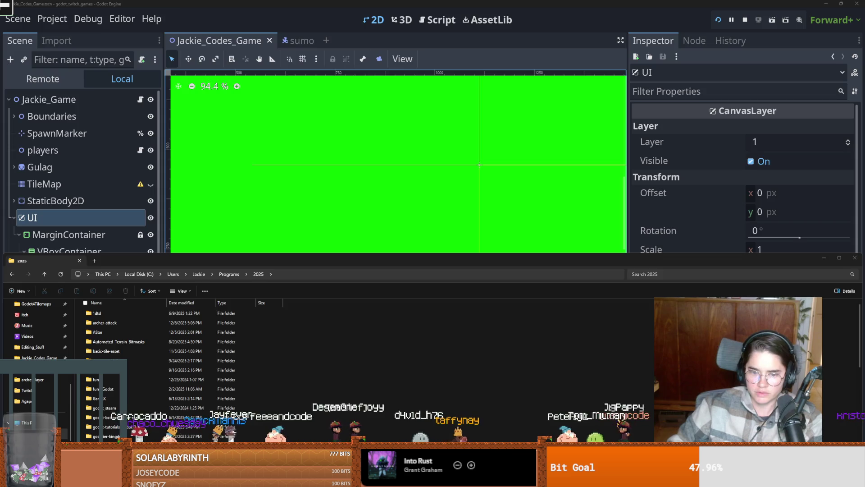
pyautogui.hotkey('alt', 'Tab')
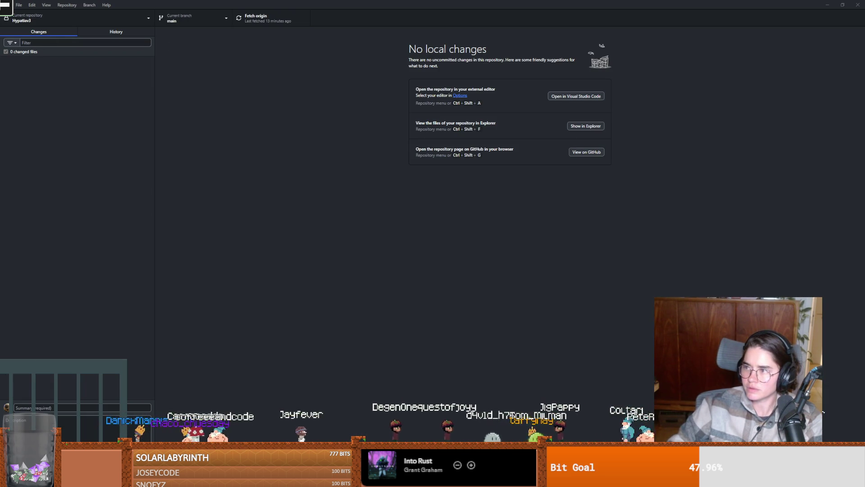
# Clone the GodotWildJam88 repository from its URL so it opens on branch main
pyautogui.hotkey('ctrl', 'shift', 'o')
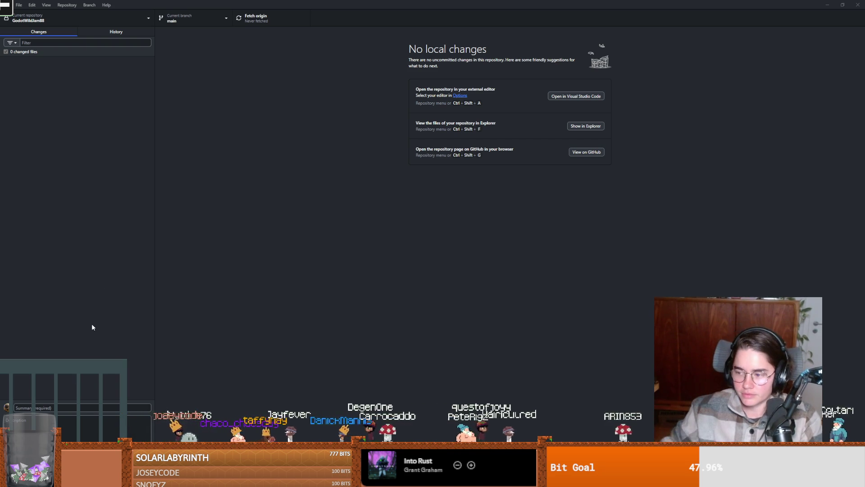
pyautogui.click(67, 5)
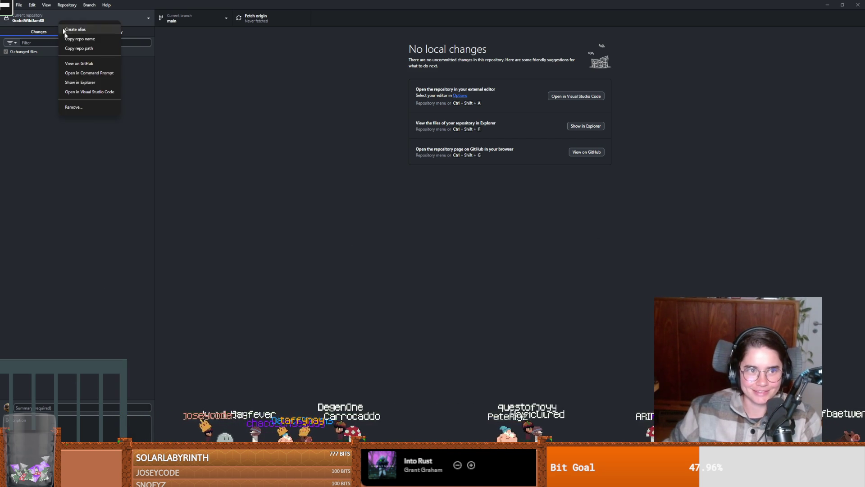
# Import Programs/2025/GodotWildJam88/project.godot and open it in the editor
pyautogui.click(479, 290)
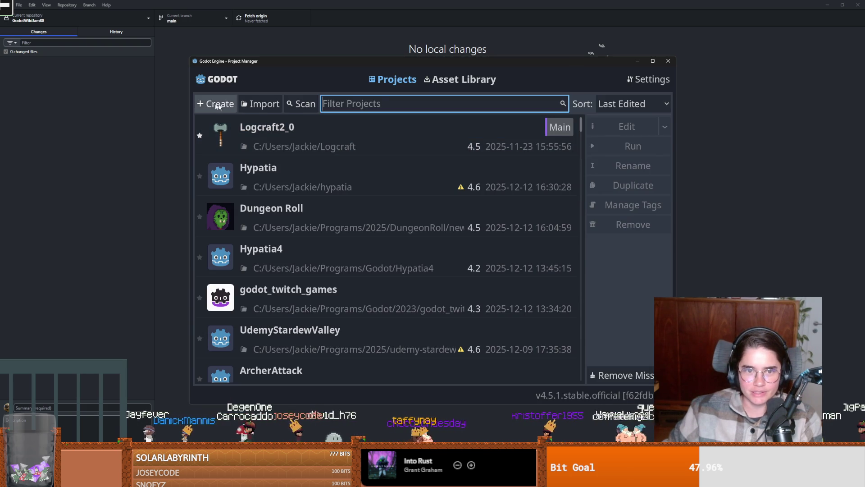
pyautogui.click(260, 103)
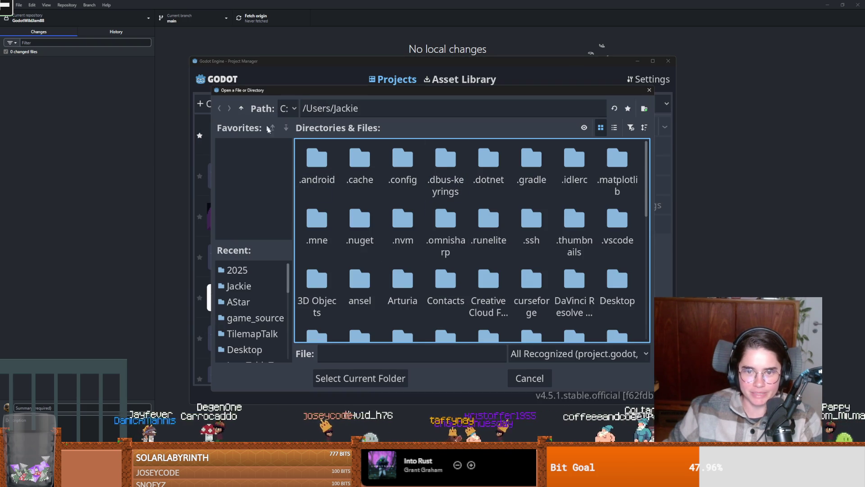
pyautogui.scroll(-5, 459, 273)
pyautogui.scroll(2, 459, 272)
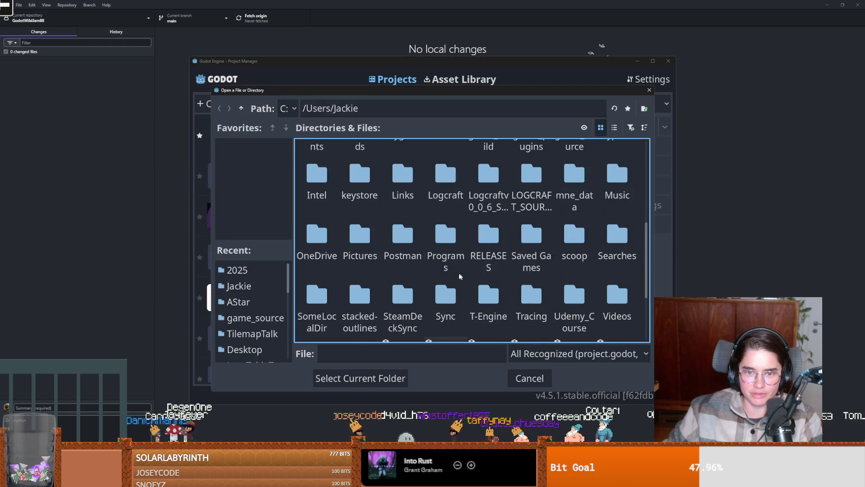
pyautogui.scroll(-1, 505, 270)
pyautogui.scroll(2, 508, 273)
pyautogui.scroll(2, 508, 273)
pyautogui.scroll(-3, 507, 273)
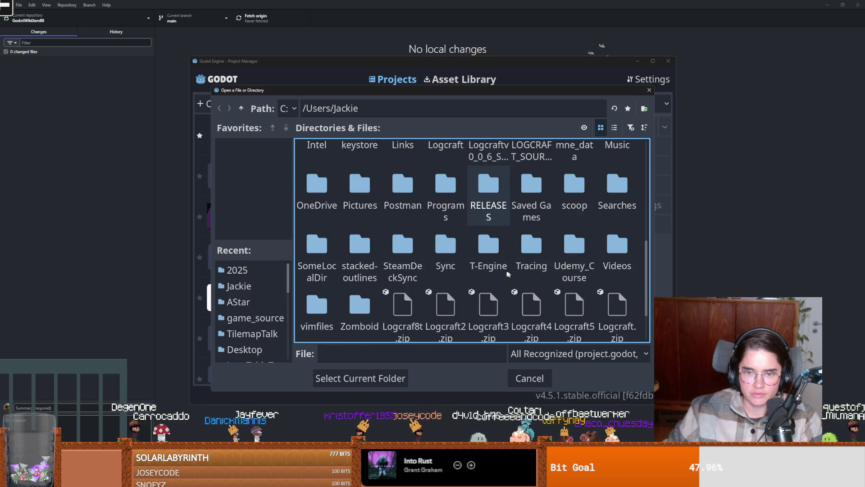
pyautogui.doubleClick(440, 191)
pyautogui.click(312, 165)
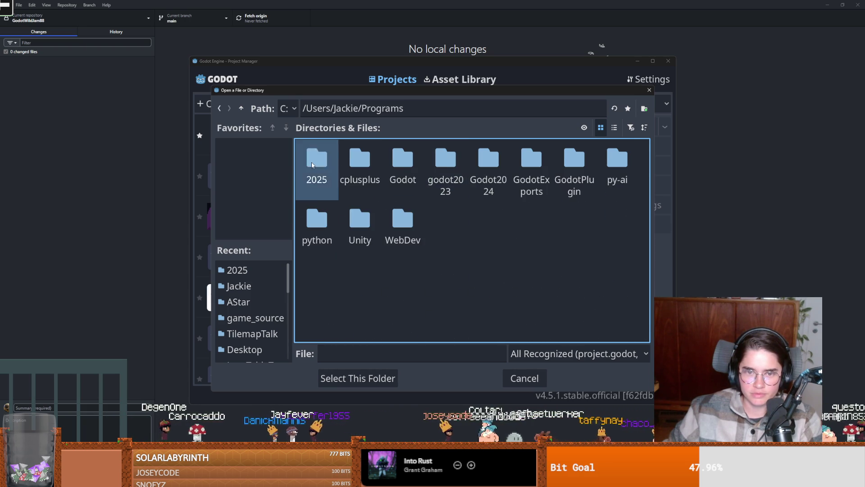
pyautogui.doubleClick(312, 165)
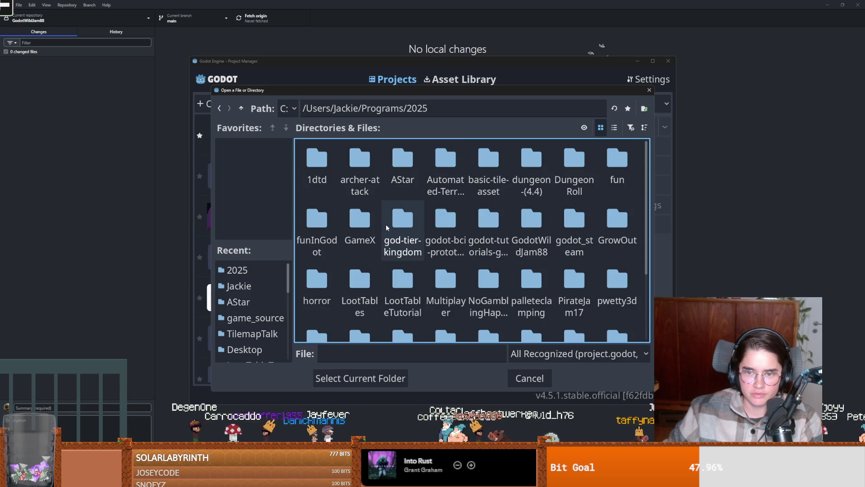
pyautogui.doubleClick(534, 225)
pyautogui.doubleClick(385, 163)
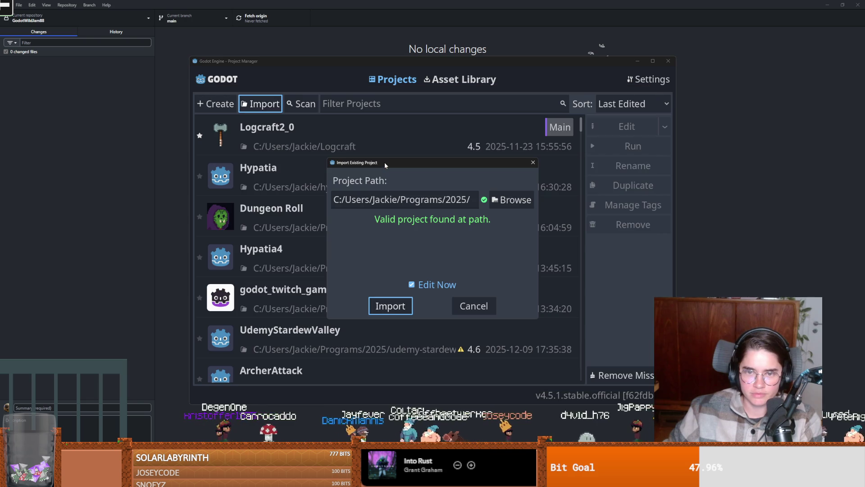
pyautogui.click(392, 299)
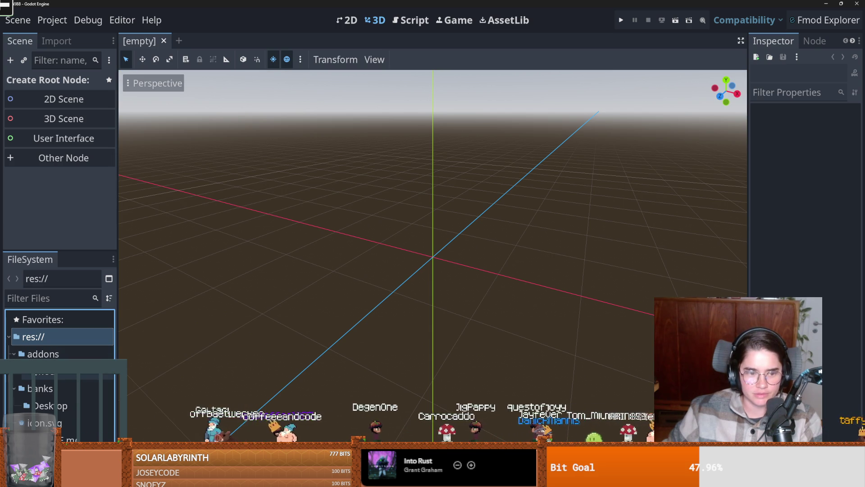
# Browse the addons and fmod folders in the FileSystem dock
pyautogui.click(14, 353)
pyautogui.scroll(-1, 7, 334)
pyautogui.scroll(1, 8, 334)
pyautogui.click(14, 354)
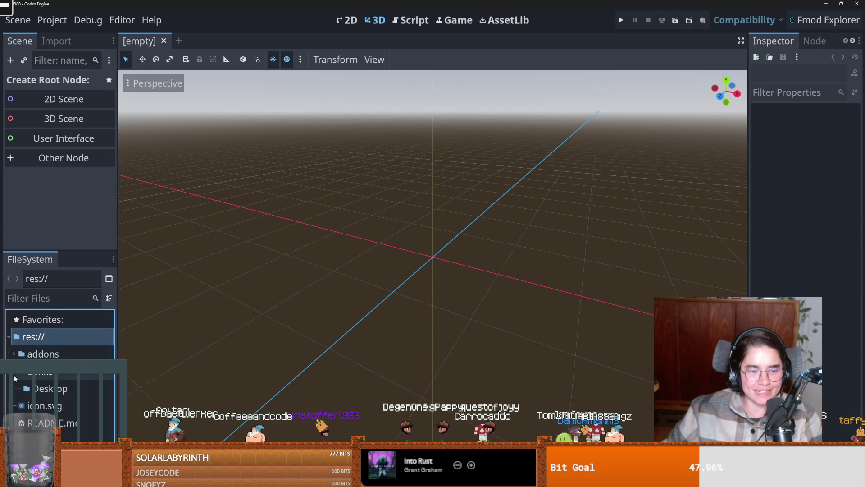
pyautogui.press('Down')
pyautogui.press('Down')
pyautogui.press('Down')
pyautogui.press('Up')
pyautogui.press('Up')
pyautogui.click(14, 354)
pyautogui.scroll(-1, 13, 356)
pyautogui.scroll(-2, 12, 356)
pyautogui.scroll(3, 12, 353)
# Collapse the addons folder and create a 2D scene with a Node2D root
pyautogui.click(12, 351)
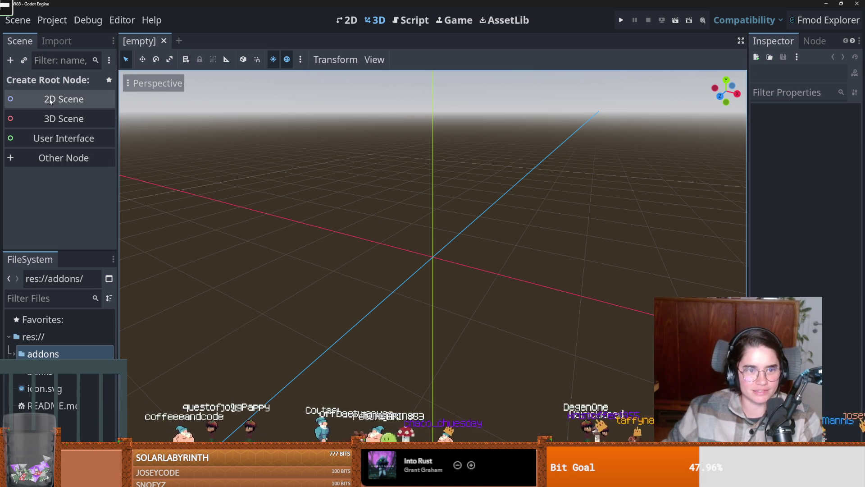
pyautogui.click(63, 98)
pyautogui.scroll(6, 238, 194)
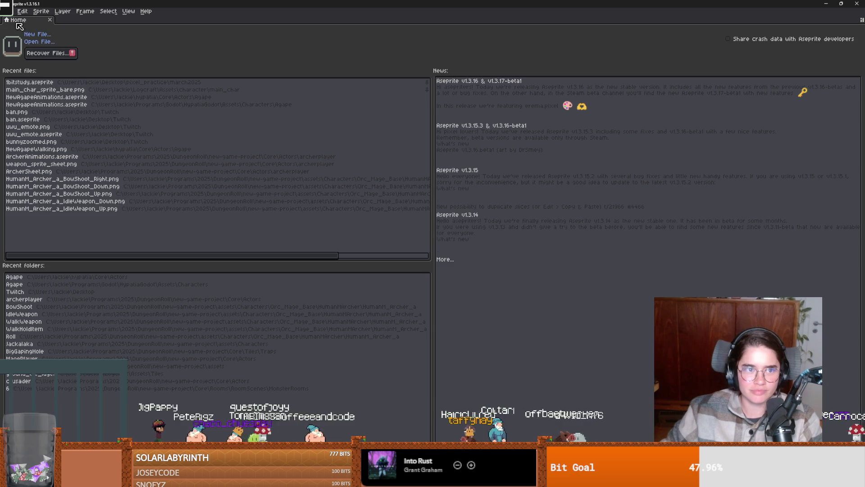
# Create a new 128x128 sprite in Aseprite
pyautogui.click(7, 11)
pyautogui.click(20, 22)
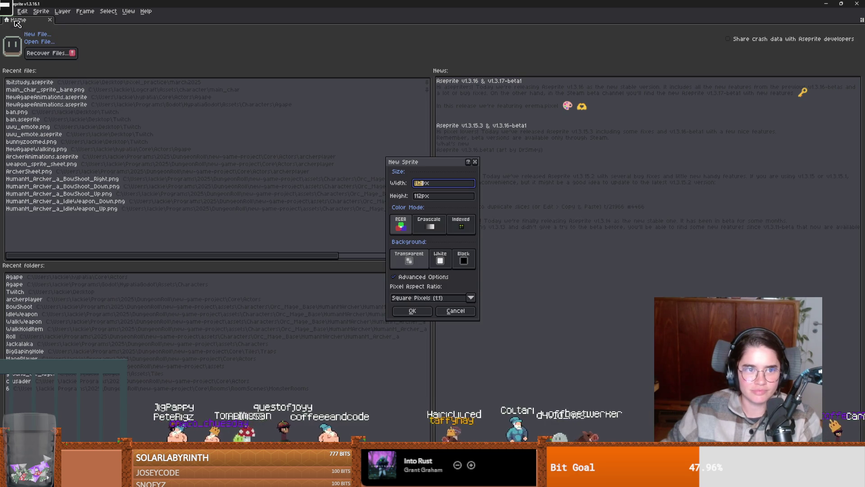
pyautogui.write('128')
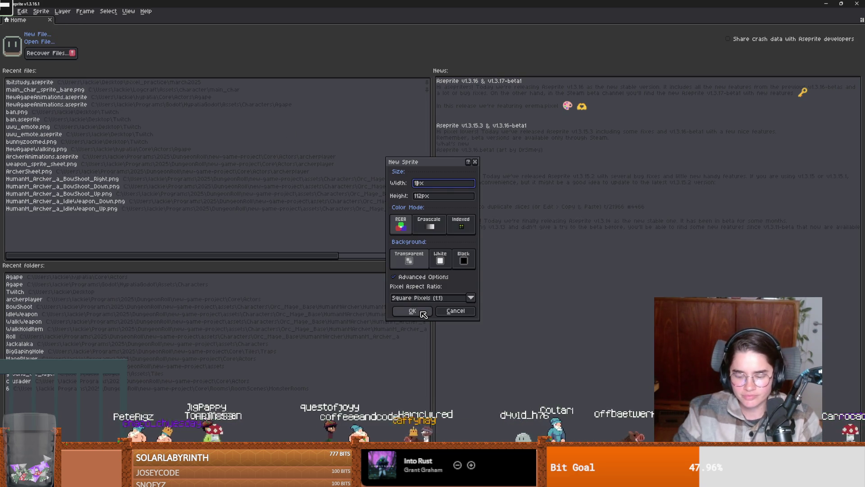
pyautogui.press('Tab')
pyautogui.write('128')
pyautogui.click(422, 312)
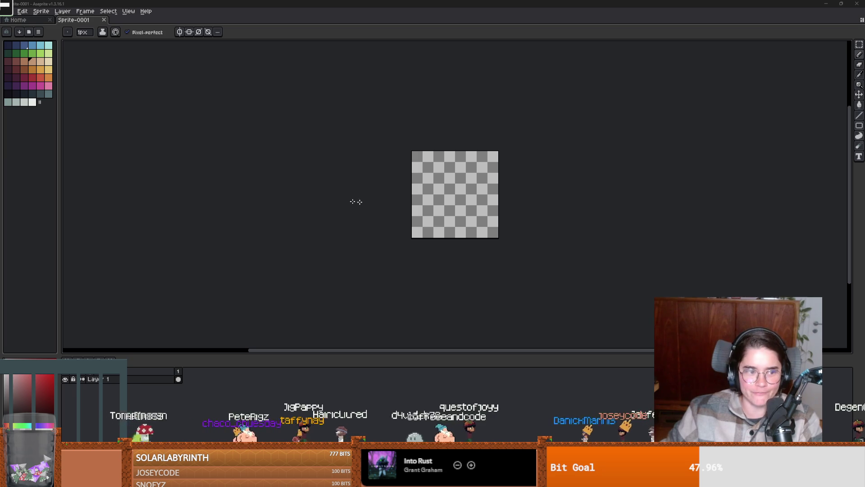
# Fill the top-left checker cell of the canvas with white
pyautogui.scroll(5, 464, 188)
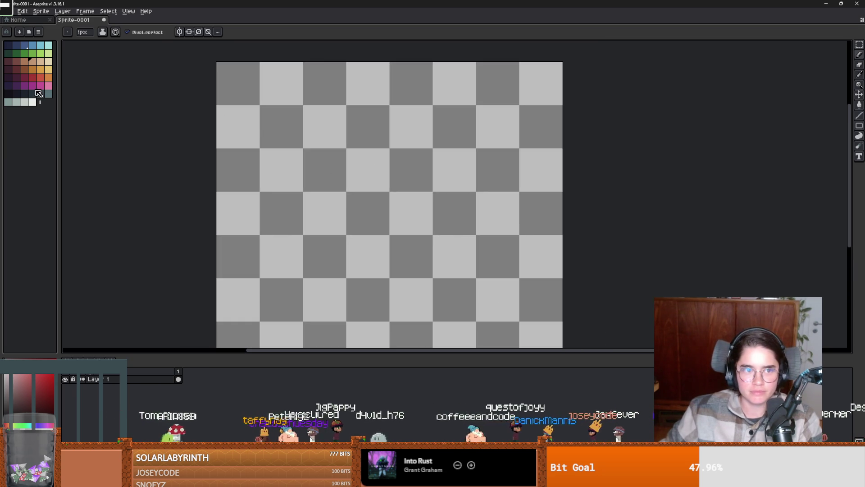
pyautogui.click(32, 102)
pyautogui.press('m')
pyautogui.moveTo(236, 89); pyautogui.dragTo(242, 87)
pyautogui.press('f')
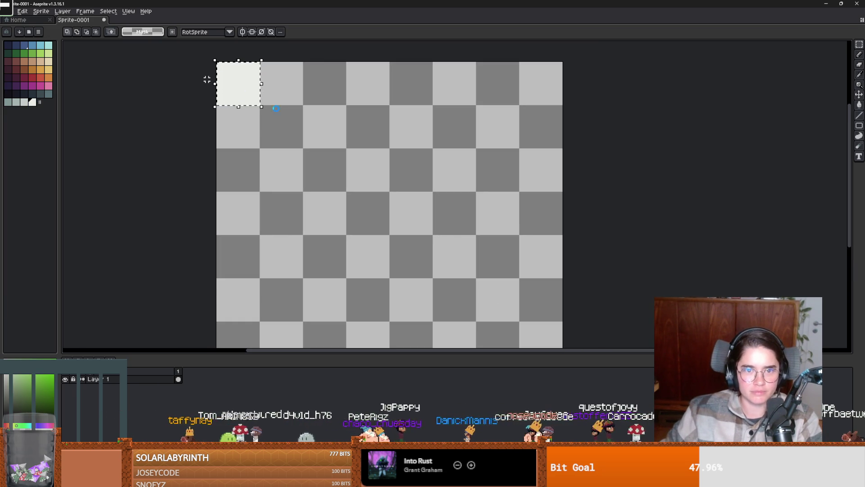
# Start saving the sprite and create a Core folder inside the GodotWildJam88 project
pyautogui.hotkey('ctrl', 's')
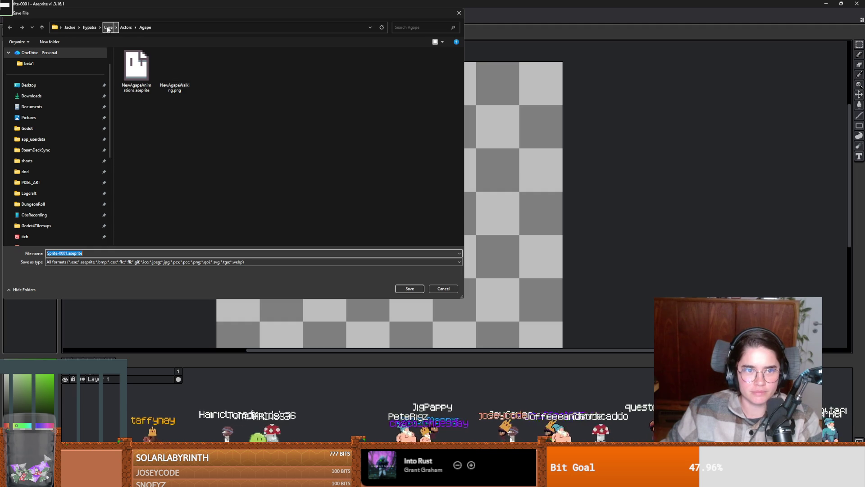
pyautogui.click(40, 127)
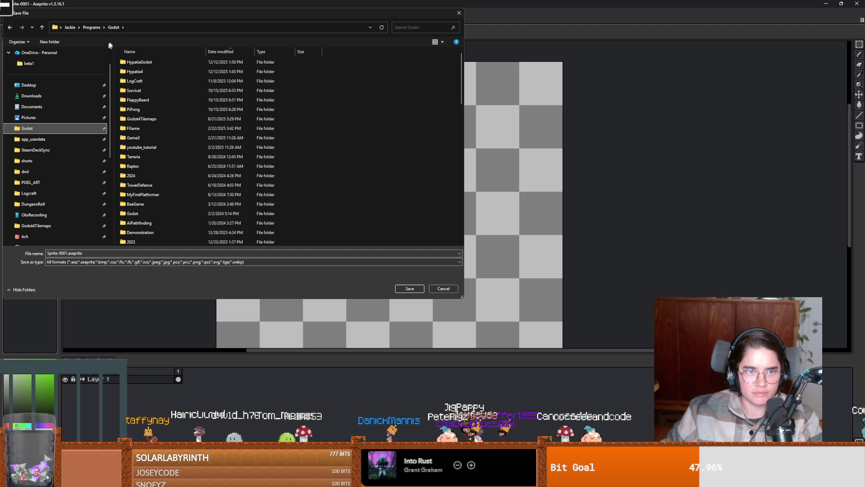
pyautogui.doubleClick(137, 64)
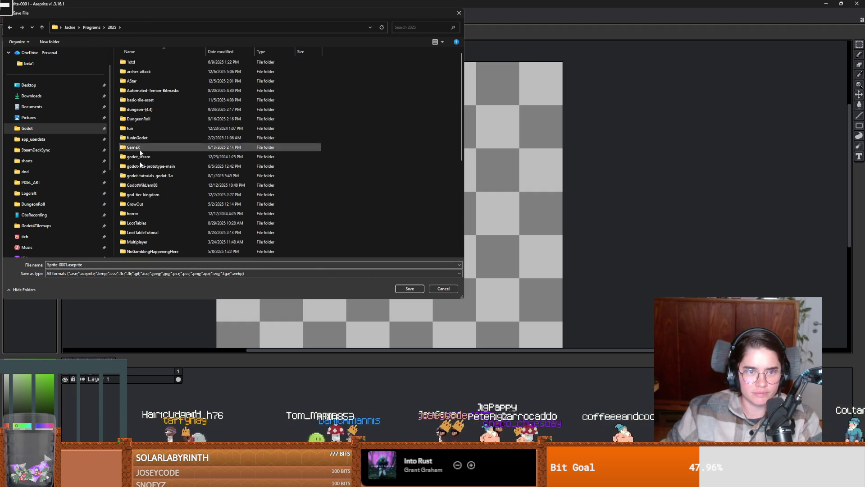
pyautogui.doubleClick(153, 184)
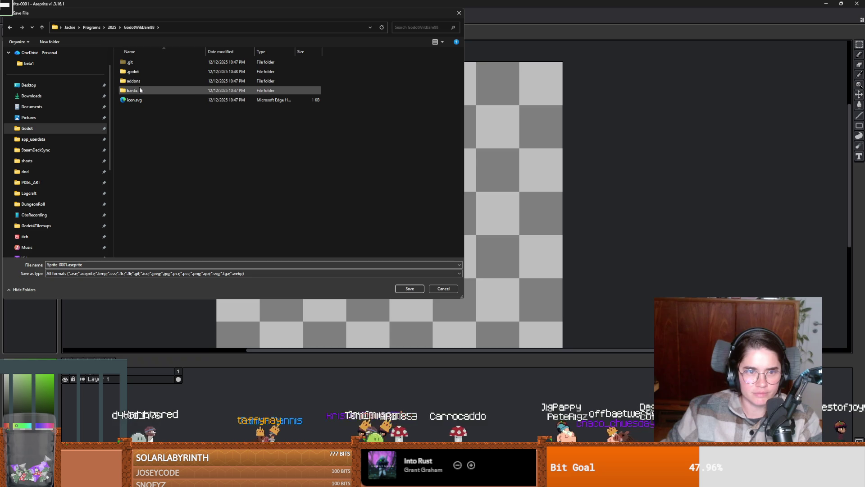
pyautogui.click(50, 41)
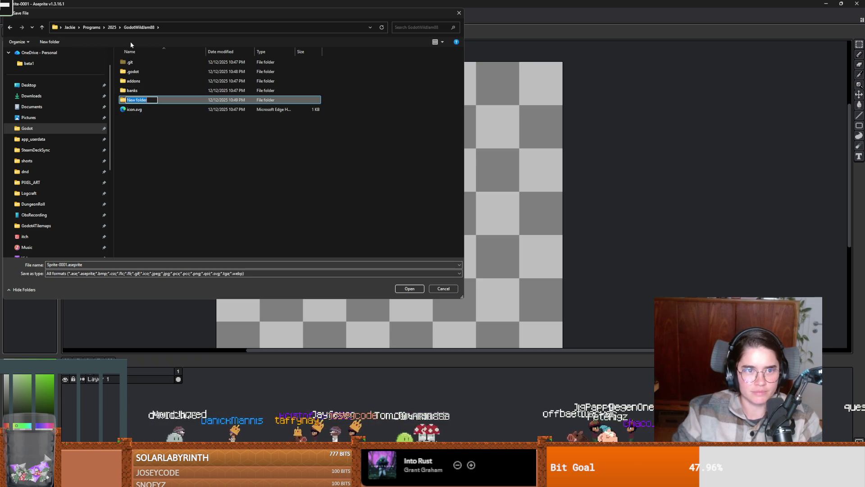
pyautogui.write('Core')
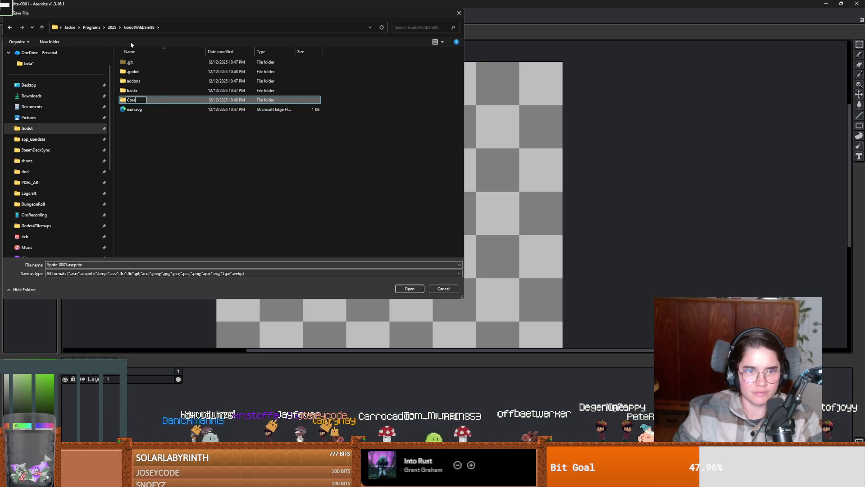
pyautogui.press('Return')
pyautogui.doubleClick(141, 103)
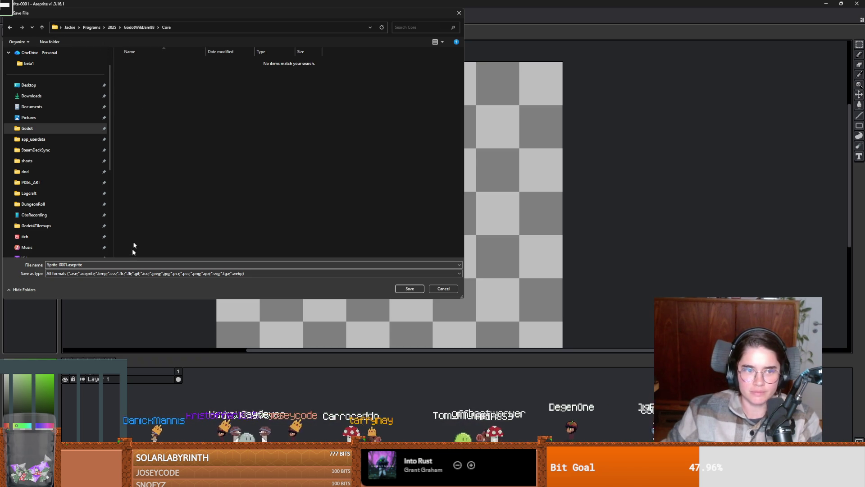
# Create a Tiles folder inside Core and save the sprite there
pyautogui.click(48, 42)
pyautogui.write('Tiles')
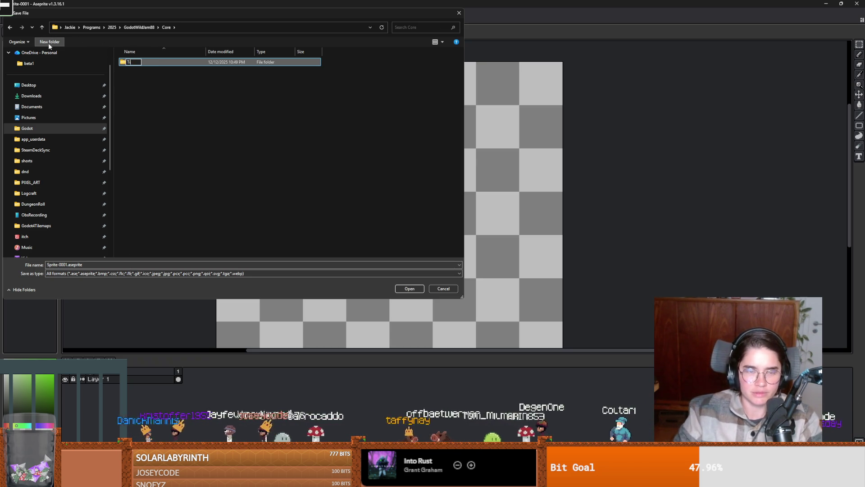
pyautogui.press('Return')
pyautogui.doubleClick(152, 61)
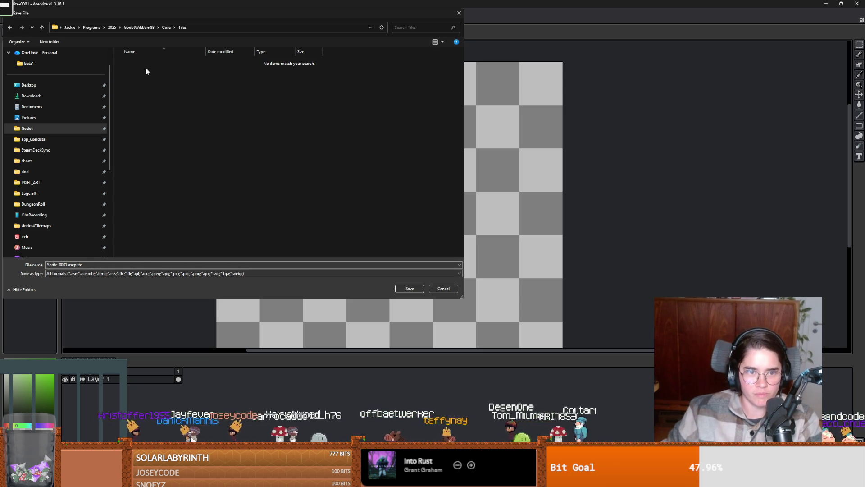
pyautogui.tripleClick(101, 266)
pyautogui.write('tileset')
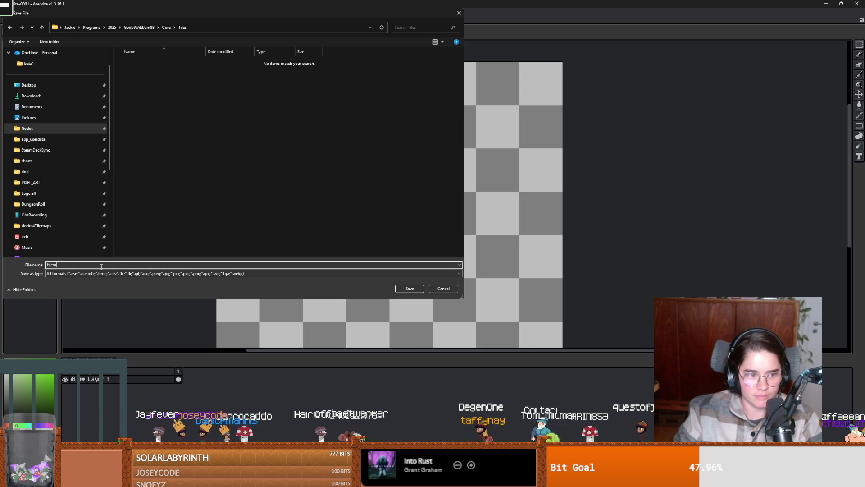
pyautogui.press('Return')
# Export the sprite as tilemap.png in PNG format
pyautogui.click(9, 11)
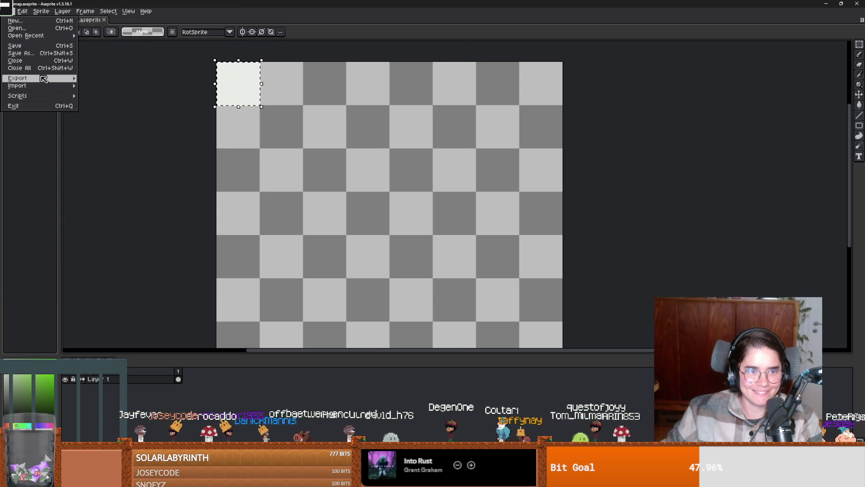
pyautogui.moveTo(45, 78)
pyautogui.click(108, 78)
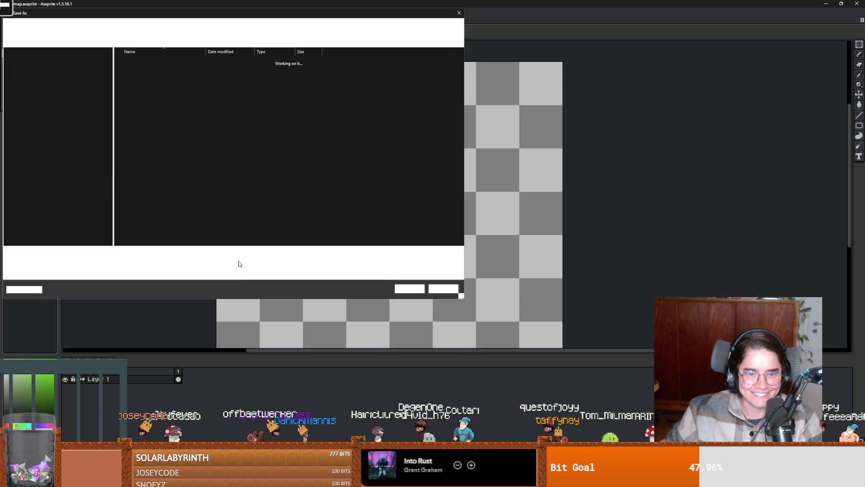
pyautogui.click(145, 262)
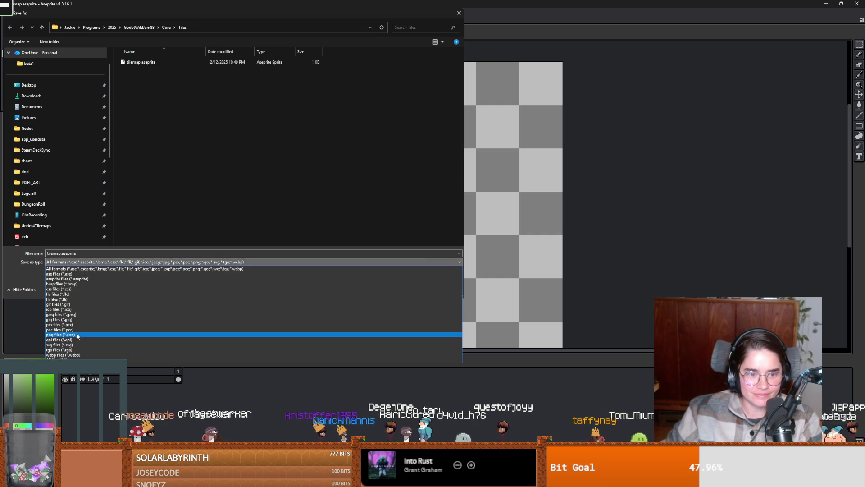
pyautogui.click(130, 338)
pyautogui.click(397, 288)
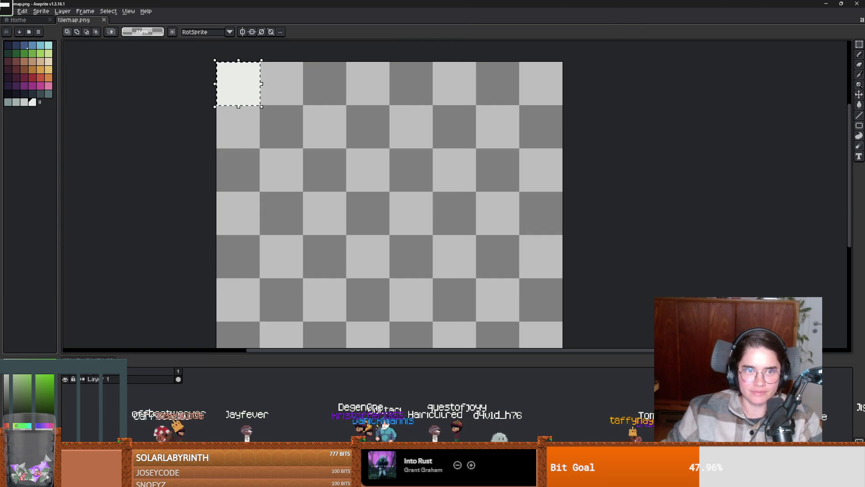
# Back in Godot, start adding a child node under the Node2D root
pyautogui.hotkey('alt', 'Tab')
pyautogui.click(50, 82)
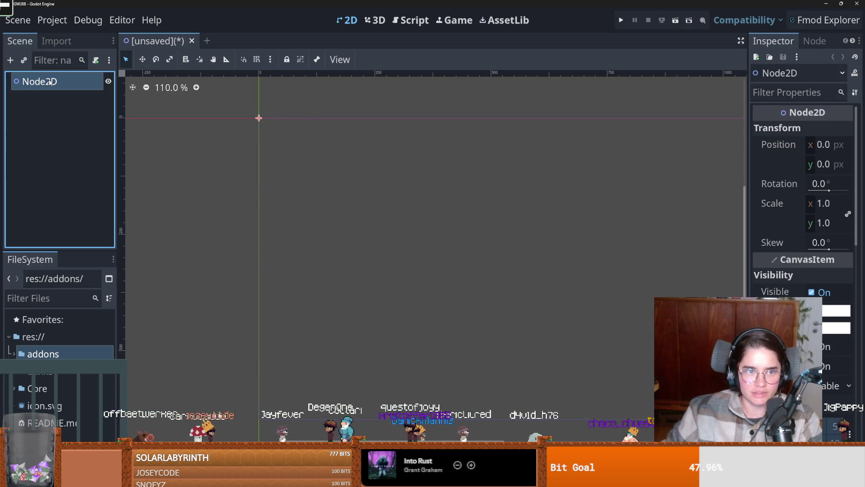
pyautogui.click(10, 59)
# Add a TileMapLayer child node and give it a new TileSet
pyautogui.write('tilemap')
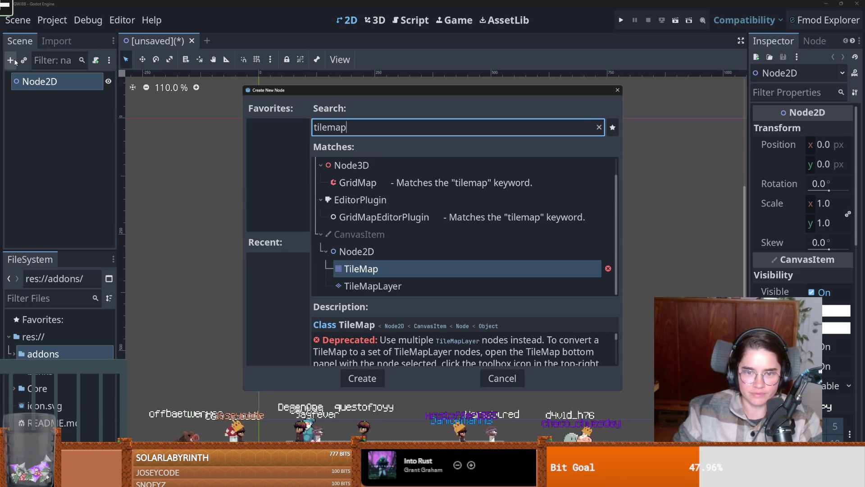
pyautogui.press('Down')
pyautogui.press('Return')
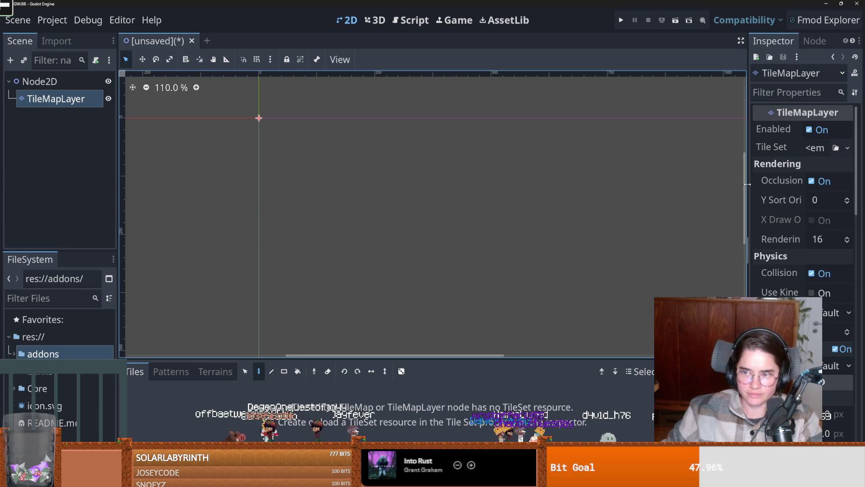
pyautogui.moveTo(747, 184); pyautogui.dragTo(574, 184)
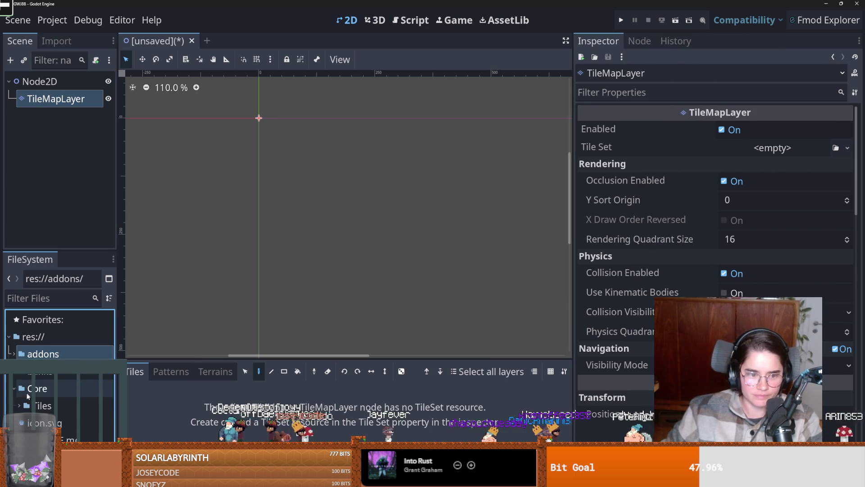
pyautogui.click(19, 405)
pyautogui.moveTo(64, 420)
pyautogui.mouseDown()
pyautogui.moveTo(603, 194)
pyautogui.moveTo(782, 154)
pyautogui.mouseUp()
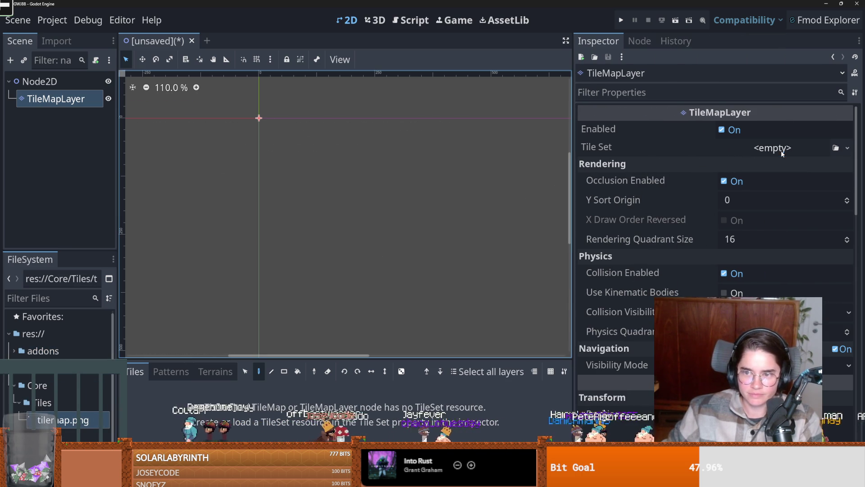
pyautogui.click(782, 153)
pyautogui.click(800, 180)
# Make the TileSet isometric and add tilemap.png as an auto-tiled source
pyautogui.click(736, 167)
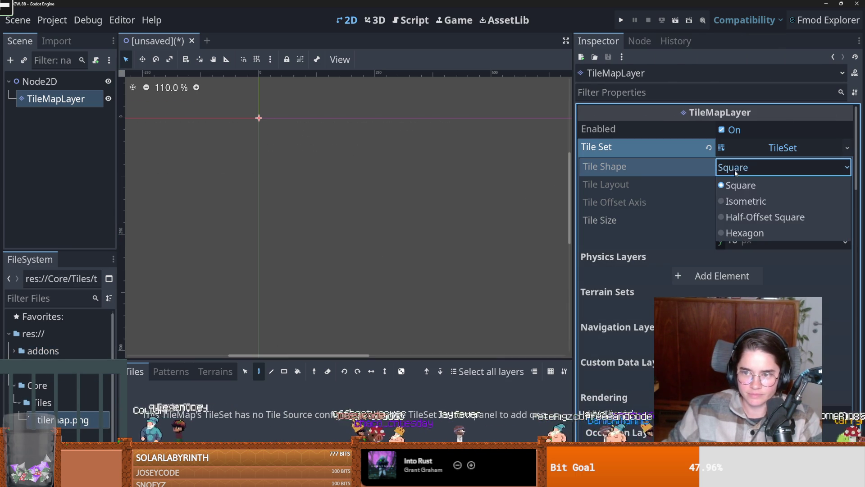
pyautogui.click(742, 201)
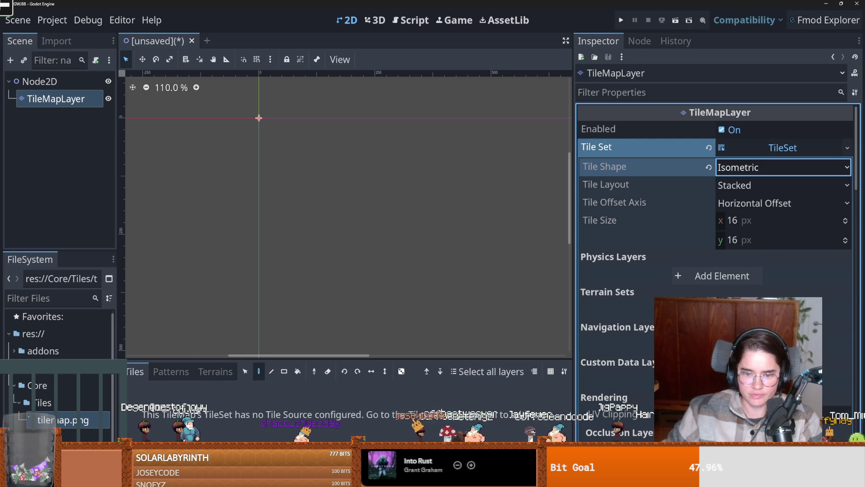
pyautogui.moveTo(63, 420); pyautogui.dragTo(171, 401)
pyautogui.click(373, 268)
# Reselect the TileMapLayer and paint a first rectangle of white ground tiles
pyautogui.moveTo(257, 124); pyautogui.dragTo(285, 128)
pyautogui.click(55, 99)
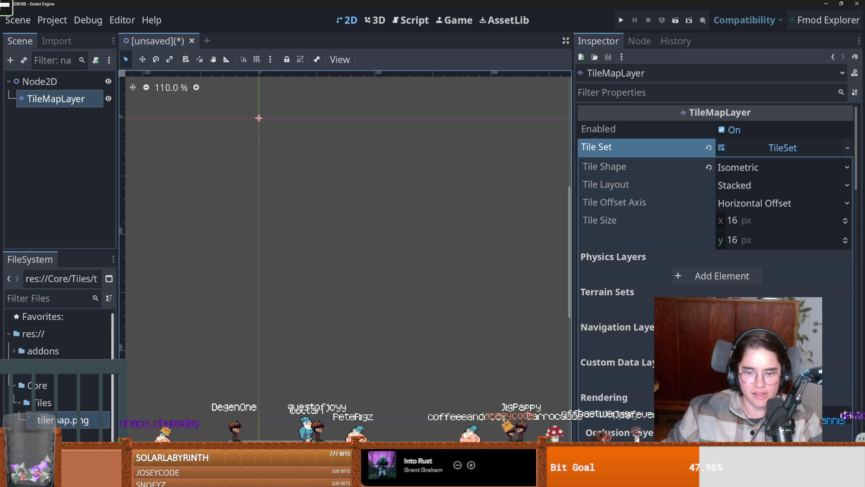
pyautogui.moveTo(344, 155); pyautogui.dragTo(245, 184)
# Paint more white tile rectangles extending the ground down and to the right
pyautogui.moveTo(251, 164)
pyautogui.mouseDown()
pyautogui.moveTo(319, 235)
pyautogui.moveTo(366, 270)
pyautogui.mouseUp()
pyautogui.moveTo(340, 229); pyautogui.dragTo(397, 303)
pyautogui.moveTo(363, 263); pyautogui.dragTo(437, 352)
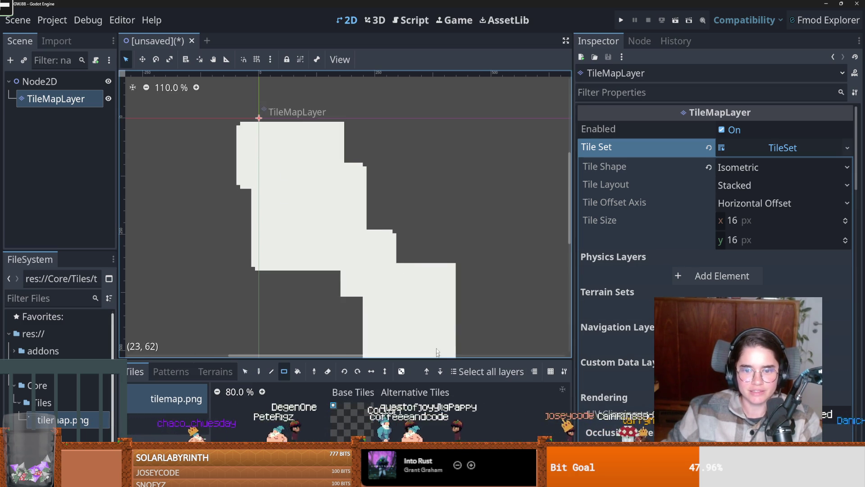
pyautogui.scroll(-3, 437, 352)
pyautogui.moveTo(269, 198); pyautogui.dragTo(343, 277)
pyautogui.moveTo(351, 97)
pyautogui.mouseDown()
pyautogui.moveTo(458, 243)
pyautogui.moveTo(482, 353)
pyautogui.mouseUp()
pyautogui.moveTo(356, 284); pyautogui.dragTo(412, 333)
pyautogui.scroll(-2, 412, 333)
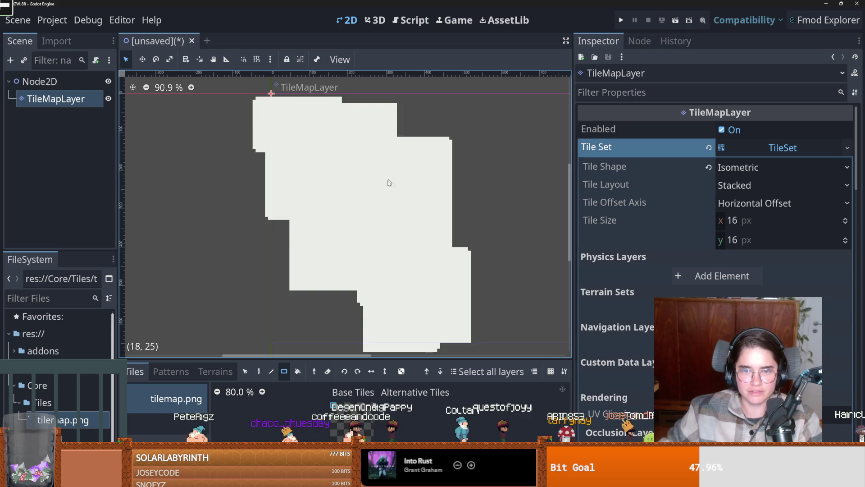
pyautogui.scroll(2, 338, 247)
# Fill in the left and lower-right edges of the ground band, then cancel Save Scene As
pyautogui.moveTo(226, 248)
pyautogui.mouseDown()
pyautogui.moveTo(265, 152)
pyautogui.moveTo(329, 105)
pyautogui.mouseUp()
pyautogui.moveTo(273, 157); pyautogui.dragTo(180, 83)
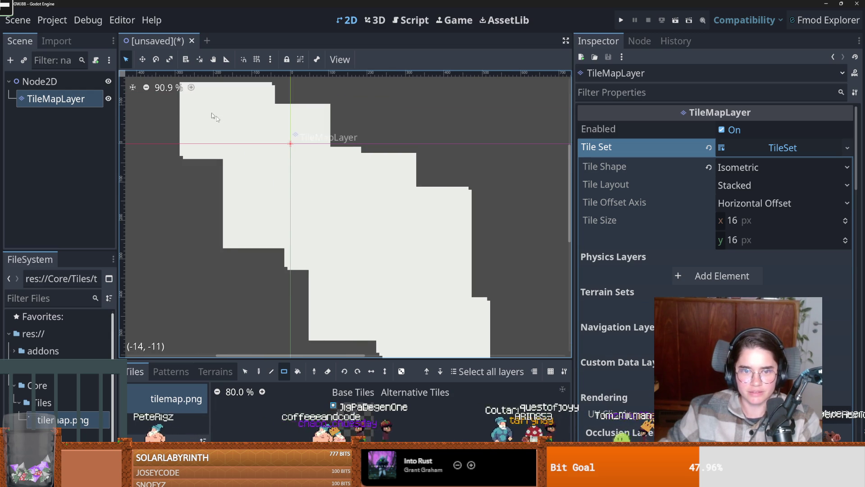
pyautogui.scroll(-4, 214, 117)
pyautogui.moveTo(370, 226); pyautogui.dragTo(428, 198)
pyautogui.moveTo(354, 296); pyautogui.dragTo(408, 273)
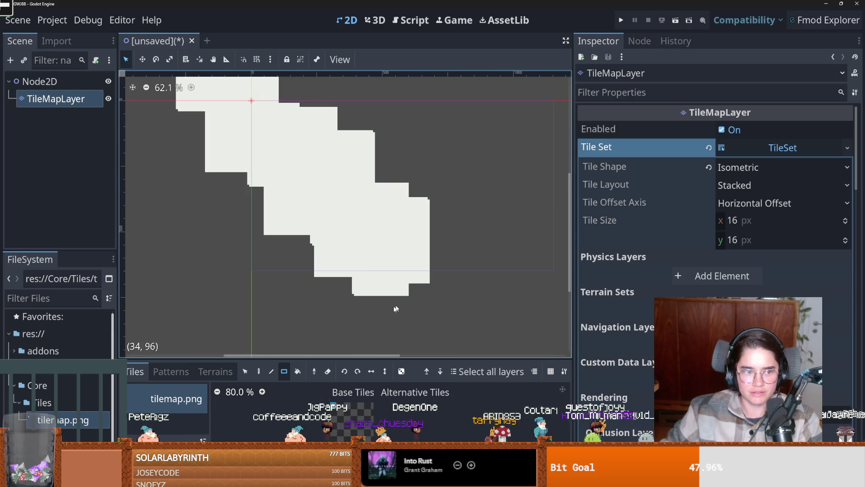
pyautogui.moveTo(299, 235)
pyautogui.mouseDown()
pyautogui.moveTo(396, 333)
pyautogui.moveTo(297, 306)
pyautogui.mouseUp()
pyautogui.moveTo(402, 279); pyautogui.dragTo(445, 344)
pyautogui.moveTo(462, 316)
pyautogui.mouseDown()
pyautogui.moveTo(414, 270)
pyautogui.moveTo(457, 269)
pyautogui.moveTo(472, 223)
pyautogui.mouseUp()
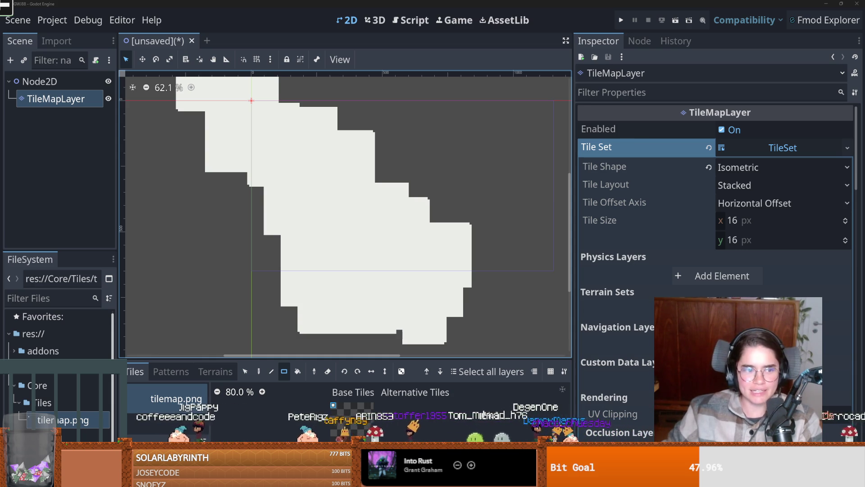
pyautogui.hotkey('ctrl', 's')
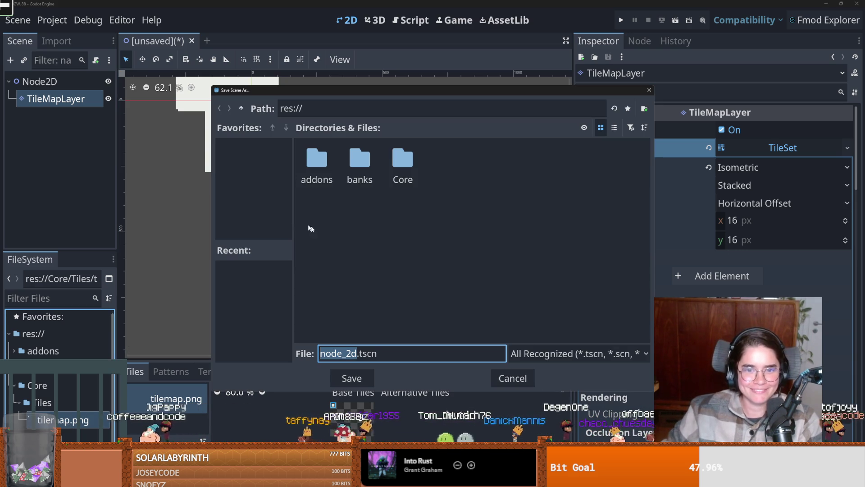
pyautogui.click(512, 378)
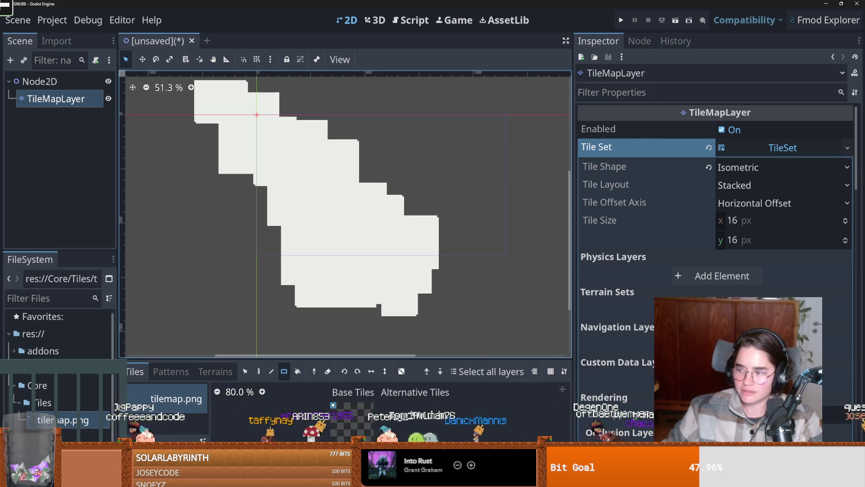
# Zoom and pan over the tilemap.png checkerboard in Aseprite, then switch to the CraftPix page
pyautogui.hotkey('alt', 'Tab')
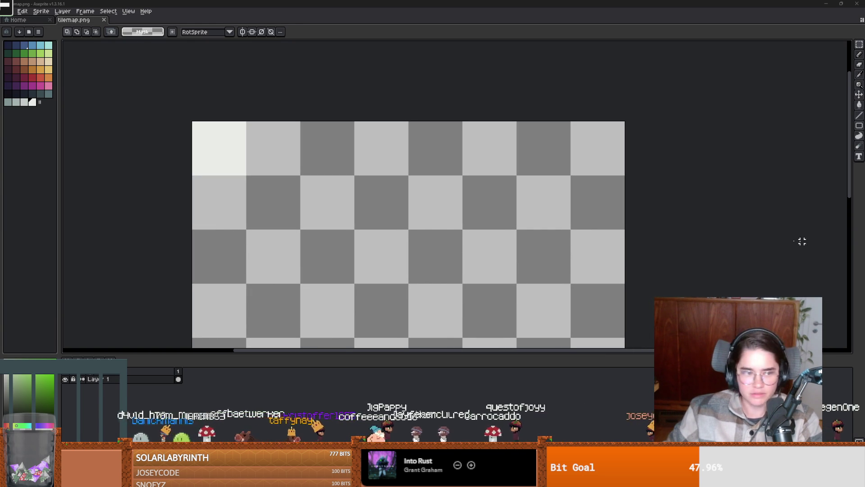
pyautogui.scroll(2, 261, 156)
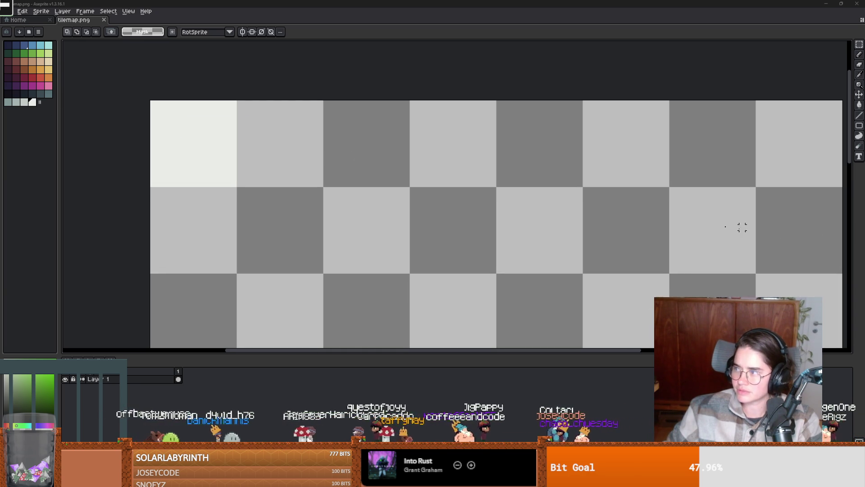
pyautogui.moveTo(223, 200); pyautogui.dragTo(242, 175)
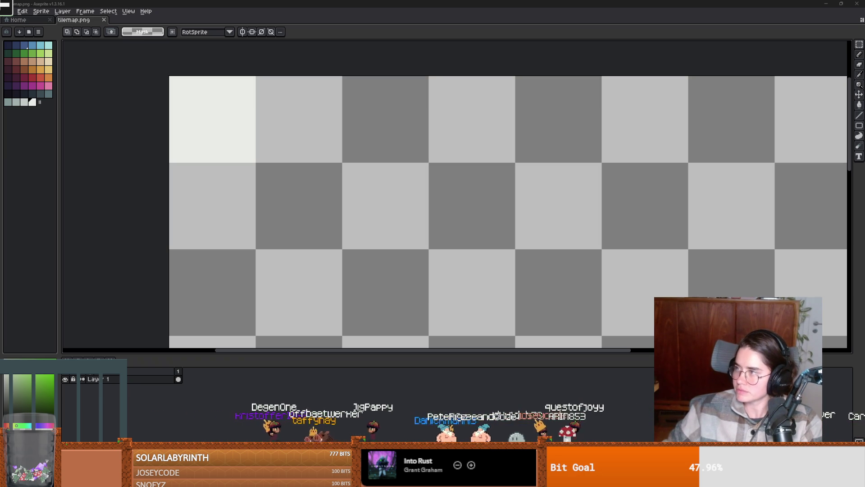
pyautogui.hotkey('alt', 'Tab')
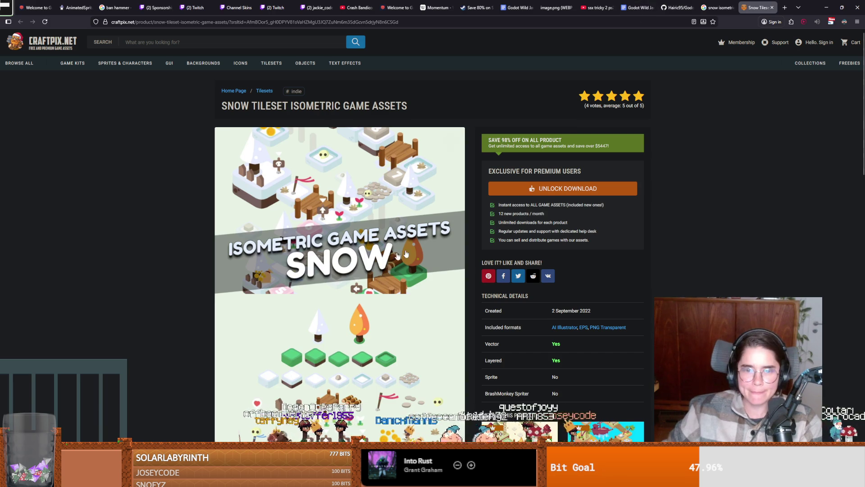
# Scroll through the CraftPix Snow Tileset Isometric page, then return to Aseprite
pyautogui.scroll(-4, 399, 256)
pyautogui.scroll(-3, 356, 260)
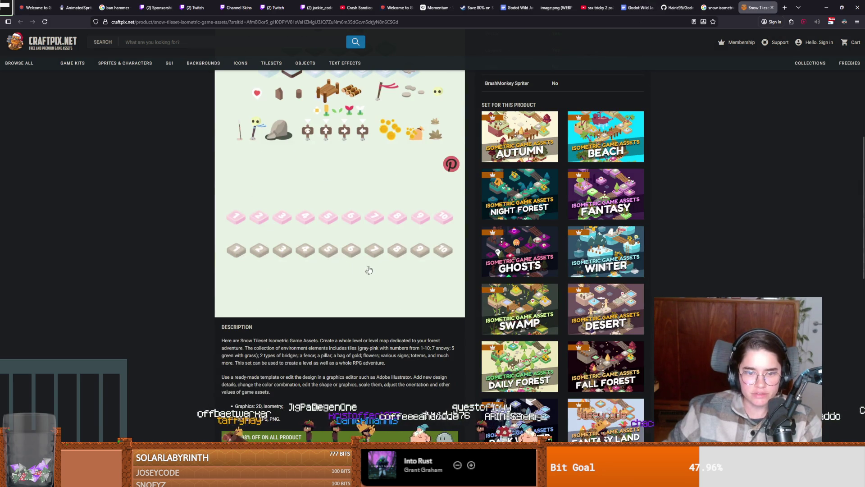
pyautogui.scroll(-2, 369, 269)
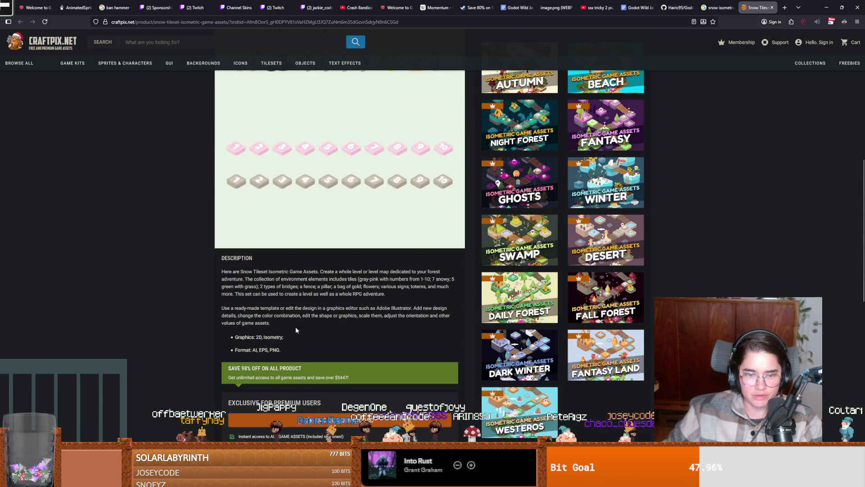
pyautogui.scroll(-2, 296, 330)
pyautogui.scroll(10, 540, 131)
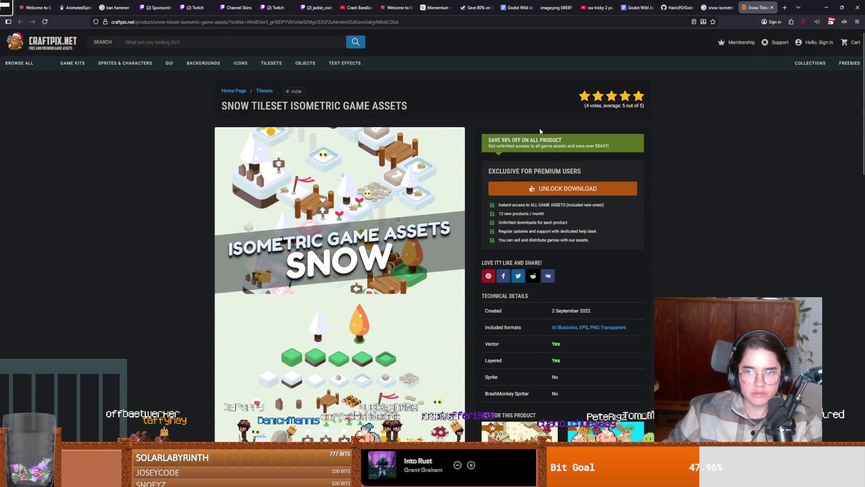
pyautogui.hotkey('alt', 'Tab')
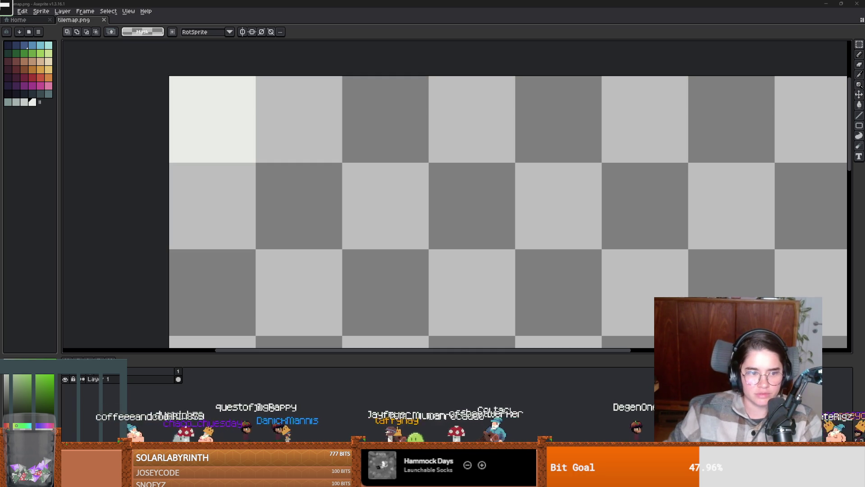
# Check the tileset in Godot, then return to tilemap.png in Aseprite
pyautogui.hotkey('alt', 'Tab')
pyautogui.scroll(10, 425, 423)
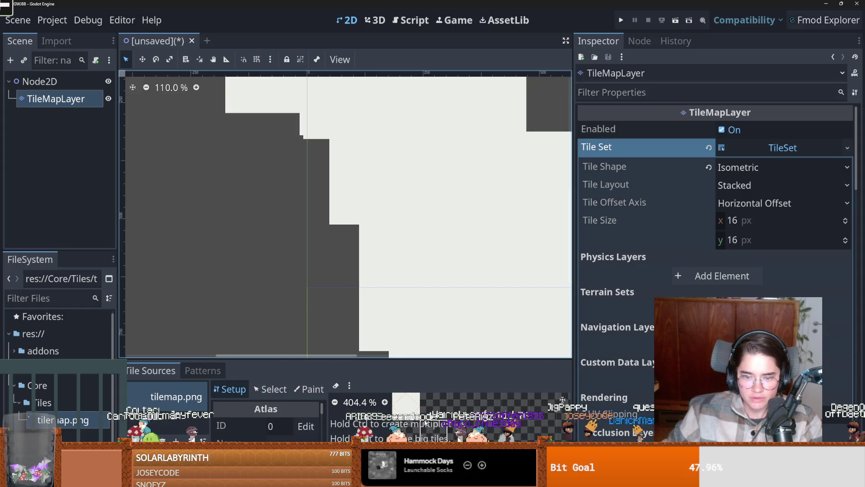
pyautogui.hotkey('alt', 'Tab')
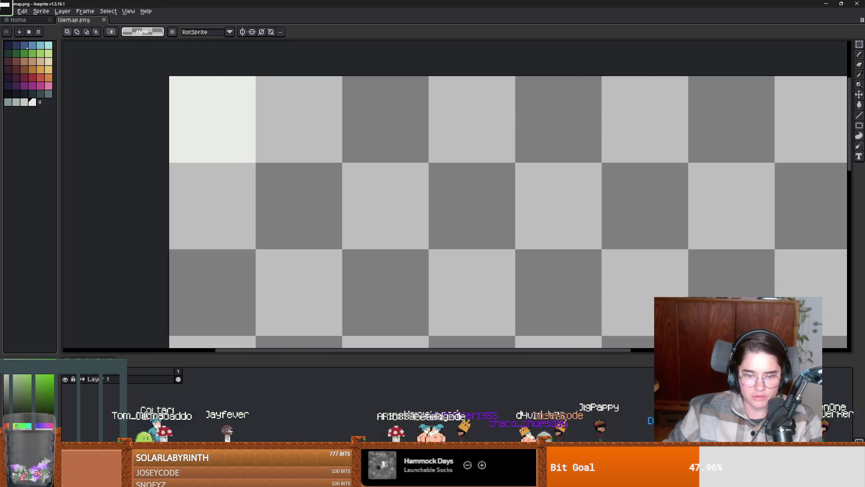
pyautogui.moveTo(226, 126); pyautogui.dragTo(214, 139)
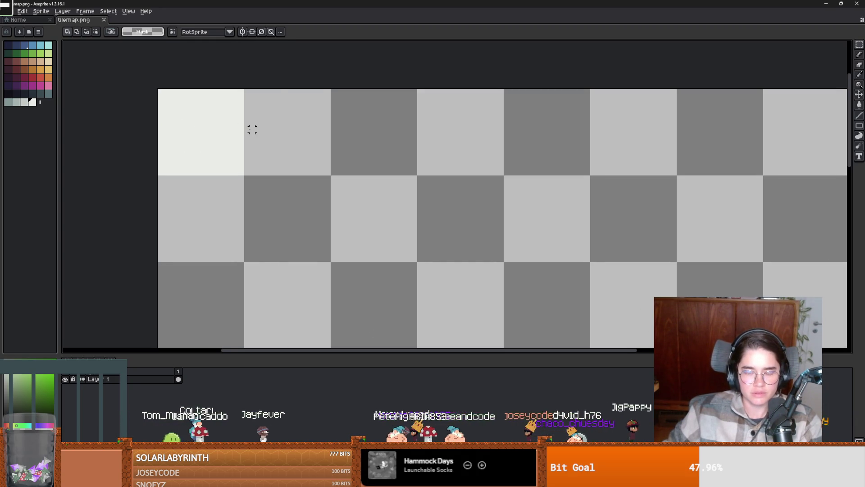
# Try sketching a tile outline with a 1-pixel pencil, then undo the strokes
pyautogui.press('b')
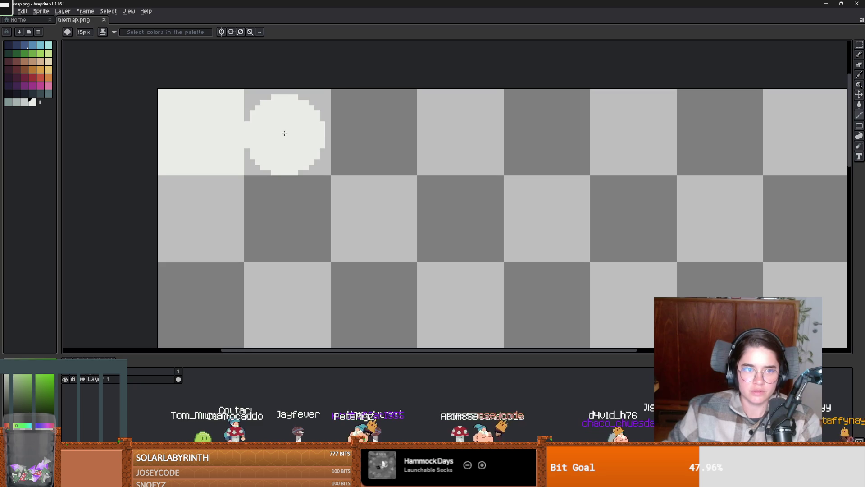
pyautogui.press('-')
pyautogui.press('-')
pyautogui.press('-')
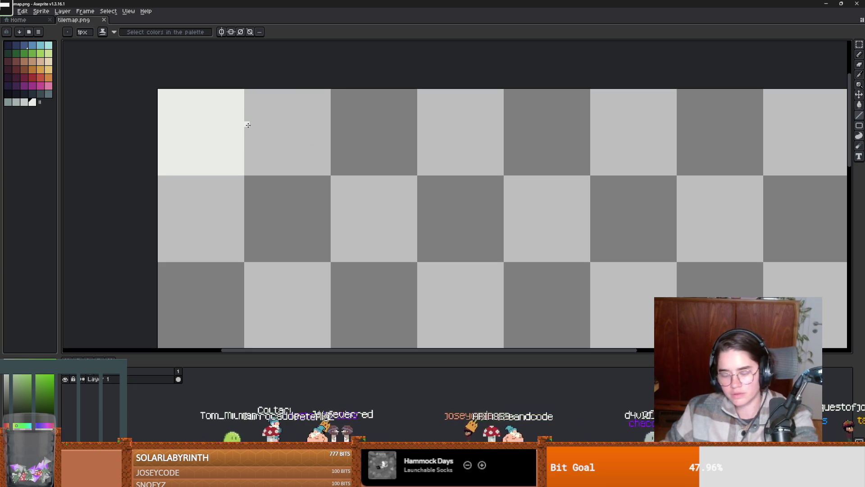
pyautogui.moveTo(274, 91); pyautogui.dragTo(279, 92)
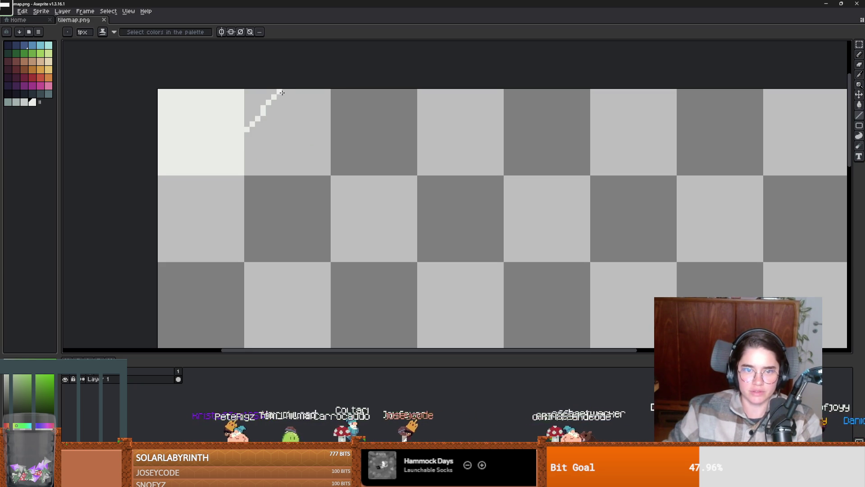
pyautogui.moveTo(280, 92); pyautogui.dragTo(326, 124)
pyautogui.hotkey('ctrl', 'z')
pyautogui.hotkey('ctrl', 'z')
pyautogui.hotkey('ctrl', 'z')
pyautogui.press('v')
# Create a new 16×16 sprite
pyautogui.click(10, 10)
pyautogui.click(22, 22)
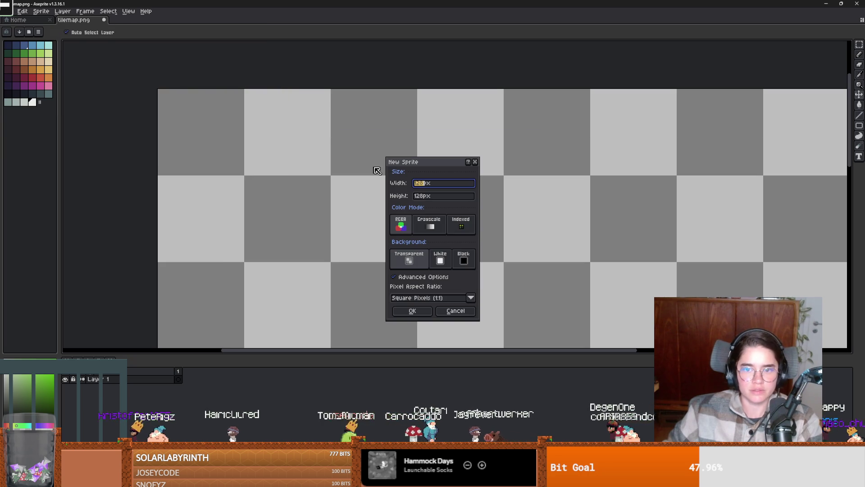
pyautogui.press('Tab')
pyautogui.write('16')
pyautogui.press('Return')
# With vertical and horizontal symmetry on, draw a diamond outline and fill it white
pyautogui.scroll(1, 418, 178)
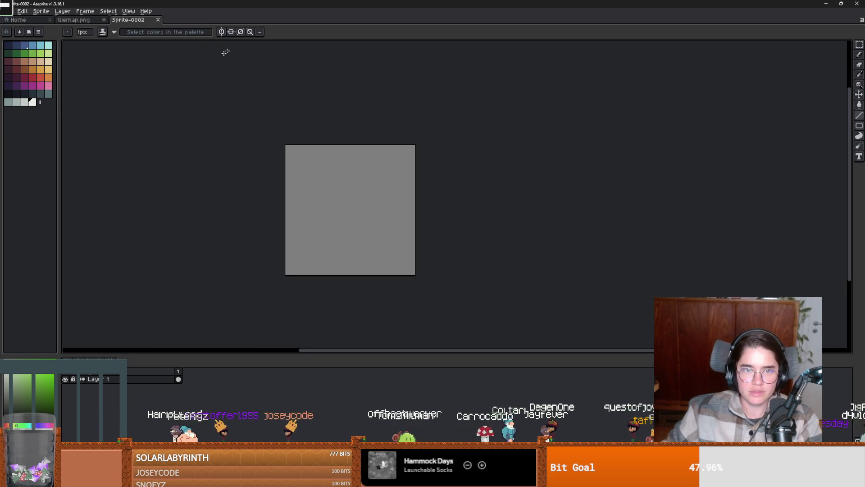
pyautogui.click(220, 32)
pyautogui.click(231, 32)
pyautogui.moveTo(287, 205); pyautogui.dragTo(347, 145)
pyautogui.press('g')
pyautogui.click(343, 197)
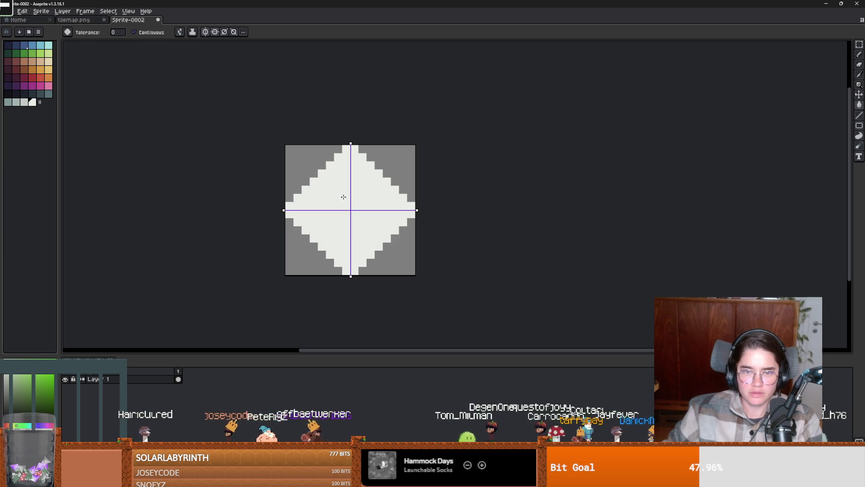
# Copy the diamond into tilemap.png's top-left tile and save the image
pyautogui.hotkey('ctrl', 'a')
pyautogui.hotkey('ctrl', 'c')
pyautogui.click(75, 20)
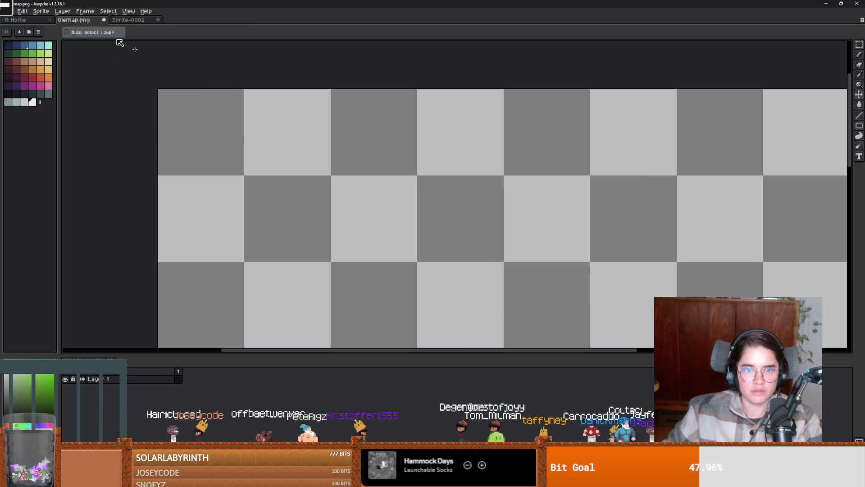
pyautogui.hotkey('ctrl', 'v')
pyautogui.scroll(-2, 248, 158)
pyautogui.press('Return')
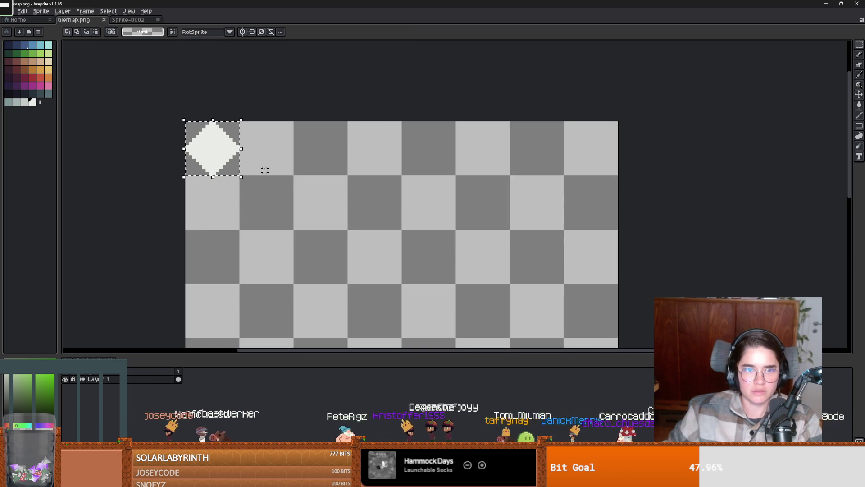
pyautogui.hotkey('ctrl', 's')
pyautogui.hotkey('alt', 'Tab')
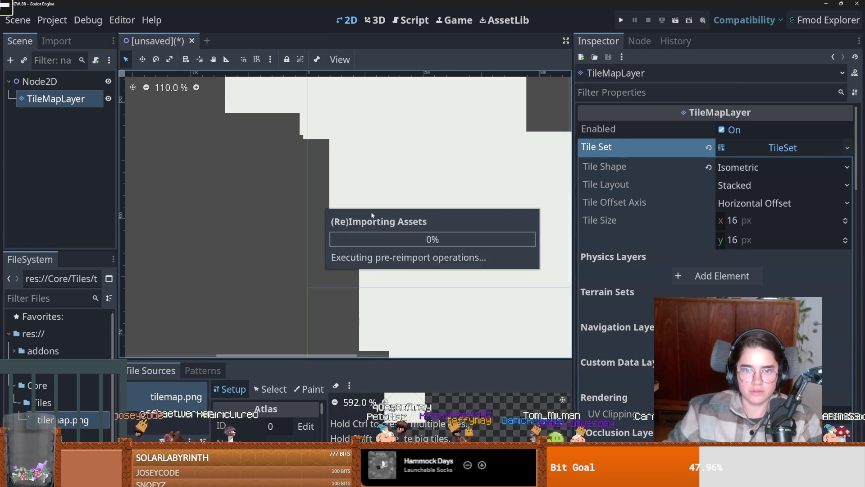
# Paint a rectangle of diamond tiles along the left edge of the ground
pyautogui.scroll(-5, 393, 235)
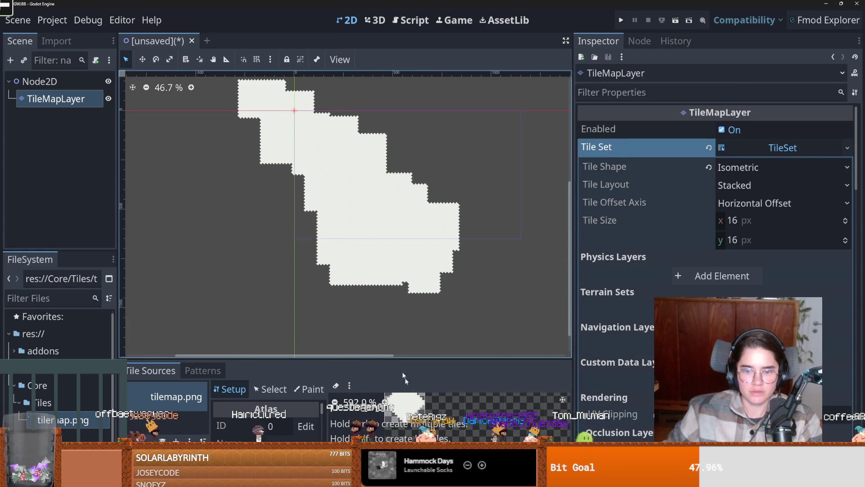
pyautogui.scroll(5, 442, 417)
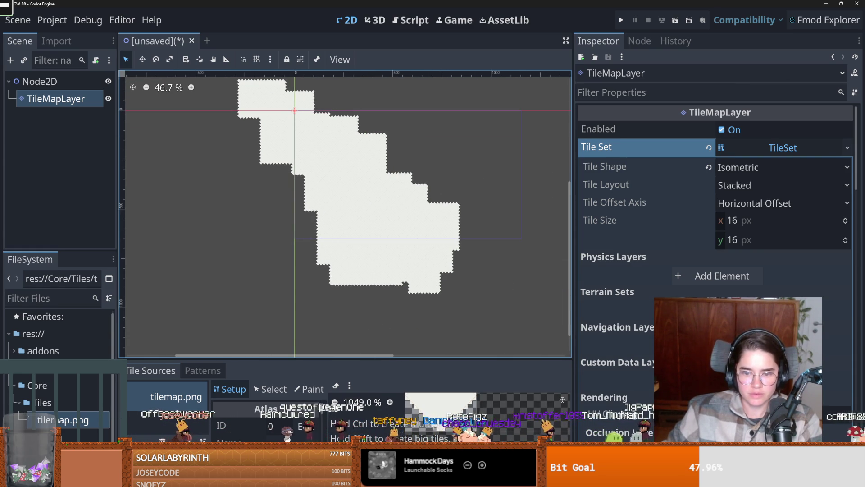
pyautogui.click(407, 427)
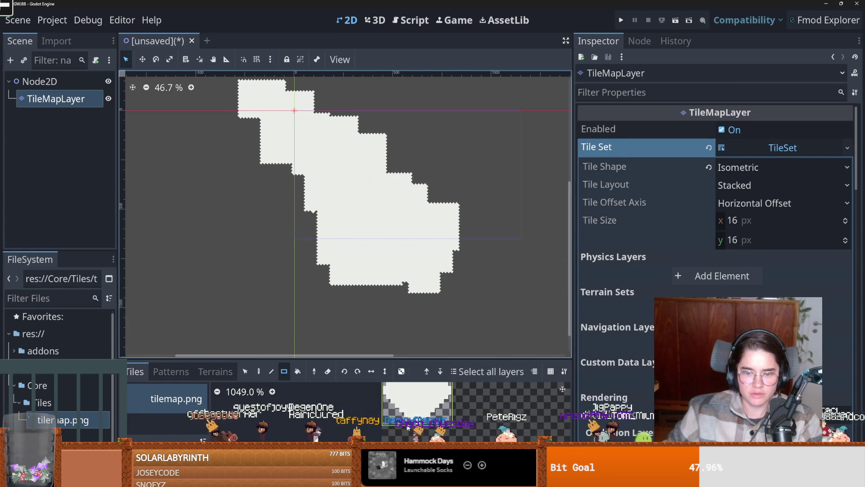
pyautogui.scroll(4, 327, 220)
pyautogui.moveTo(299, 210)
pyautogui.mouseDown()
pyautogui.moveTo(315, 226)
pyautogui.moveTo(299, 210)
pyautogui.moveTo(306, 206)
pyautogui.moveTo(329, 253)
pyautogui.moveTo(484, 348)
pyautogui.moveTo(295, 255)
pyautogui.mouseUp()
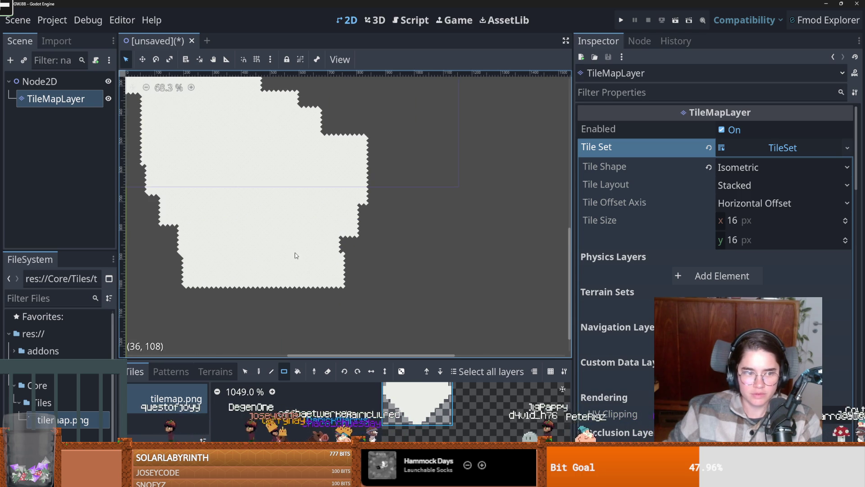
# Paint a tall strip along the right edge and a small two-tile strip
pyautogui.click(349, 282)
pyautogui.scroll(7, 347, 284)
pyautogui.moveTo(348, 284)
pyautogui.mouseDown()
pyautogui.moveTo(348, 198)
pyautogui.moveTo(343, 205)
pyautogui.mouseUp()
pyautogui.scroll(-5, 334, 228)
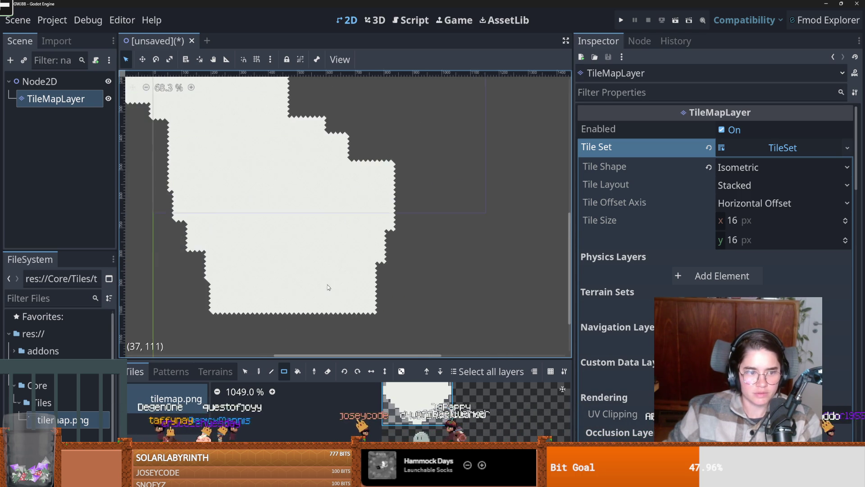
pyautogui.scroll(-4, 329, 286)
pyautogui.moveTo(273, 212); pyautogui.dragTo(276, 193)
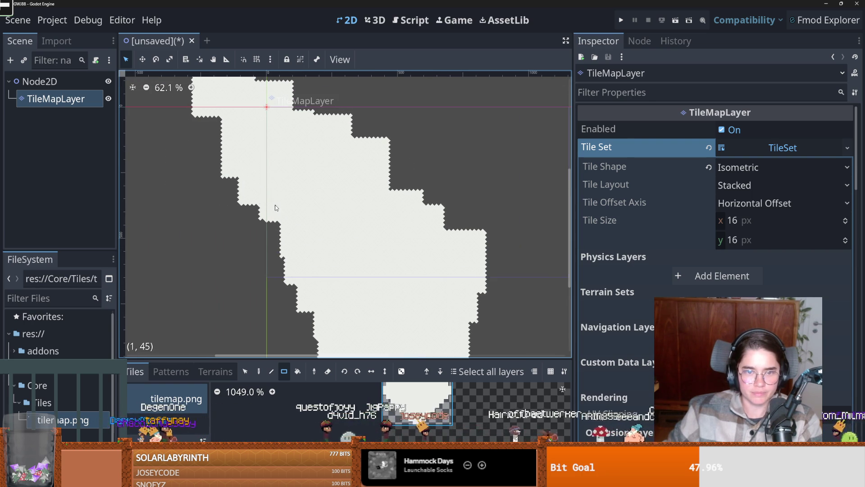
pyautogui.scroll(4, 275, 208)
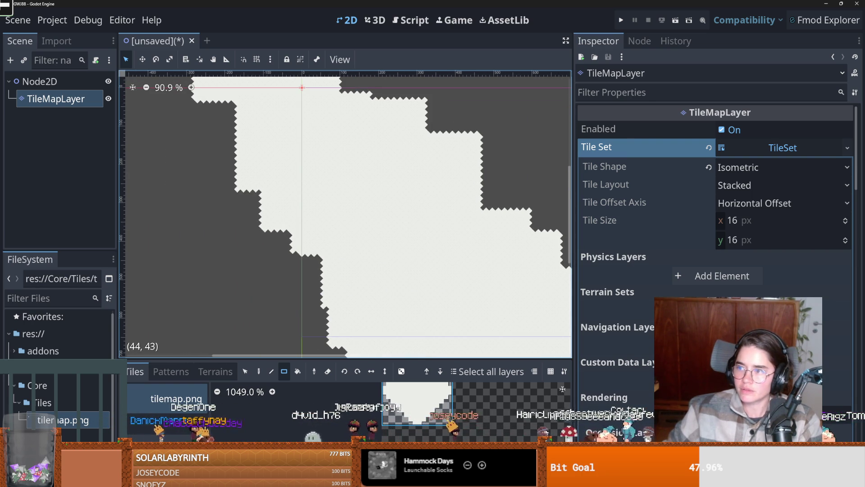
pyautogui.hotkey('alt', 'Tab')
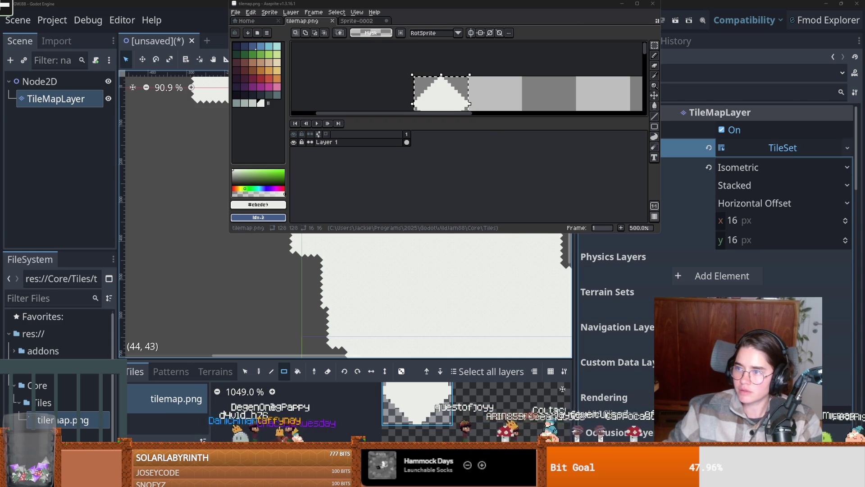
# Maximize Aseprite to inspect the diamond tile in tilemap.png, then return to Godot
pyautogui.click(637, 3)
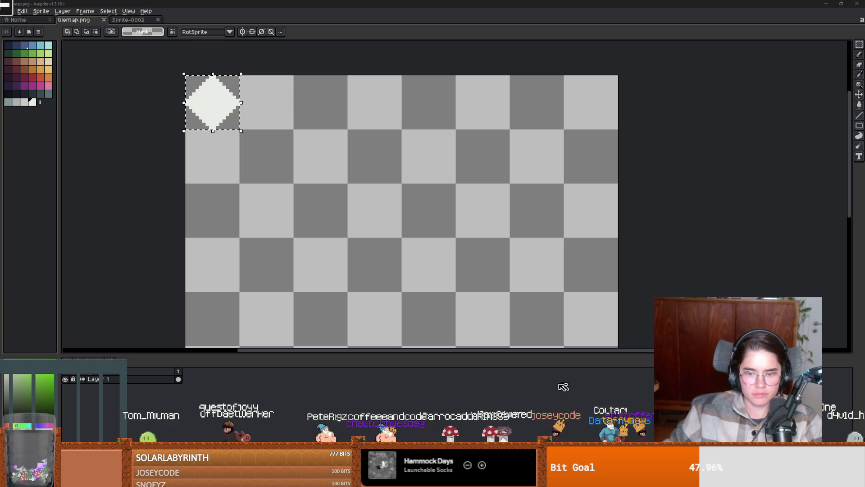
pyautogui.hotkey('alt', 'Tab')
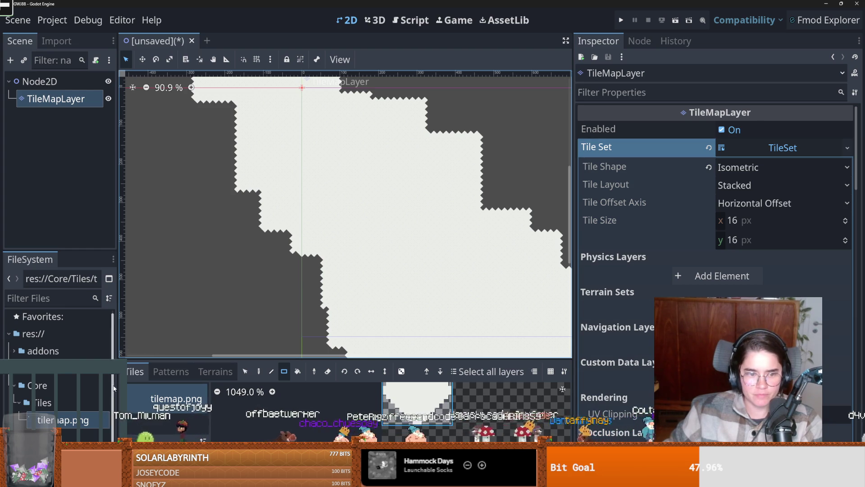
# Select the Tiles folder, then fetch and pull origin in GitHub Desktop without committing
pyautogui.click(43, 403)
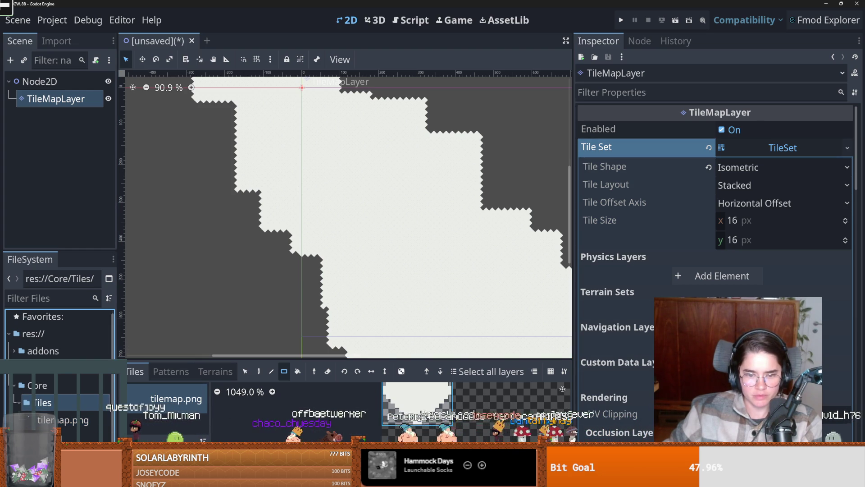
pyautogui.hotkey('alt', 'Tab')
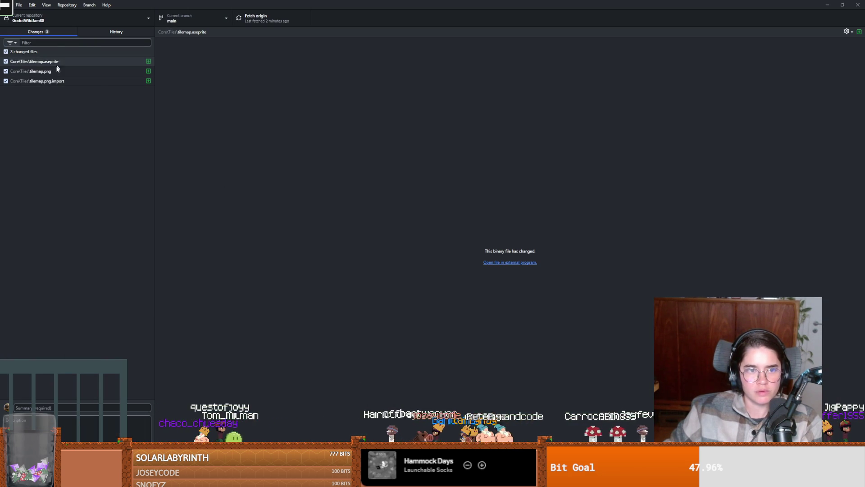
pyautogui.click(252, 20)
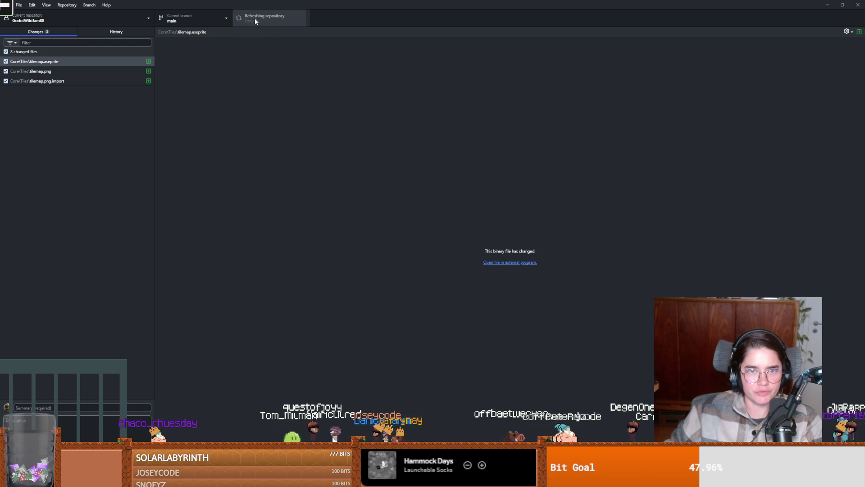
pyautogui.click(273, 20)
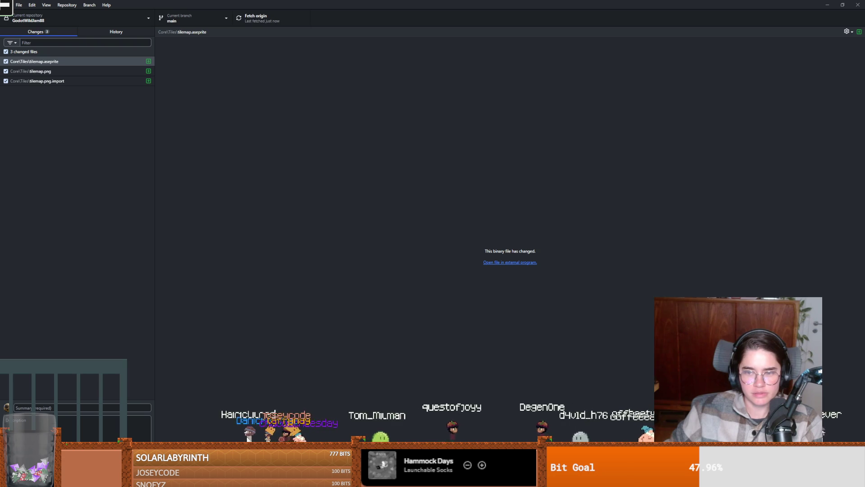
pyautogui.hotkey('alt', 'Tab')
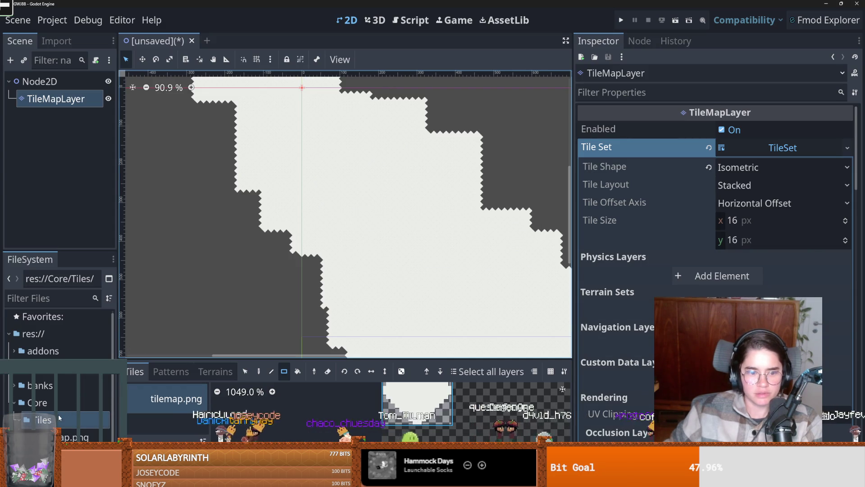
pyautogui.click(65, 436)
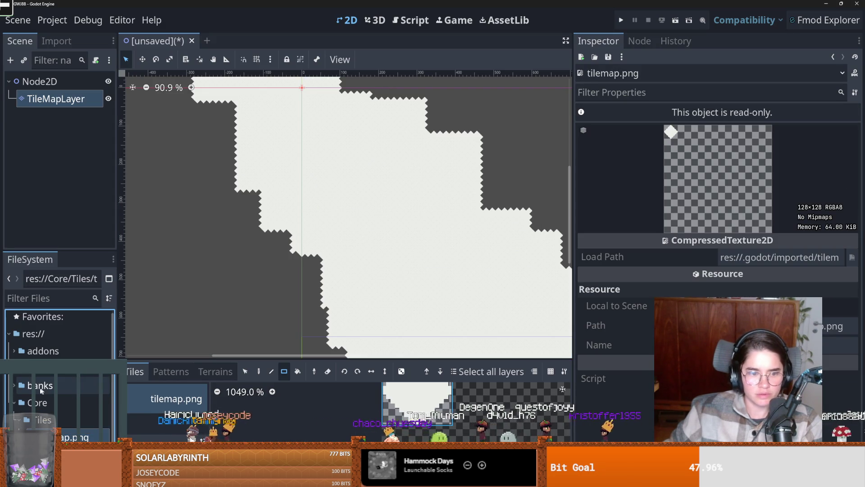
pyautogui.scroll(-1, 69, 392)
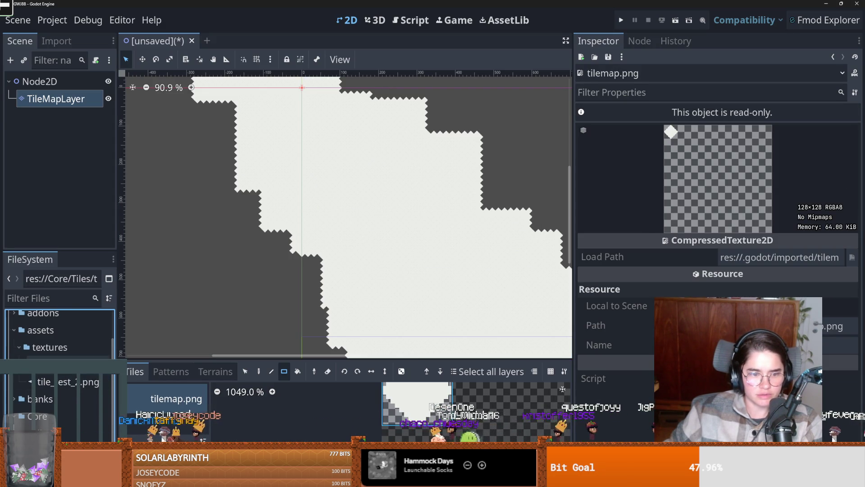
pyautogui.click(68, 383)
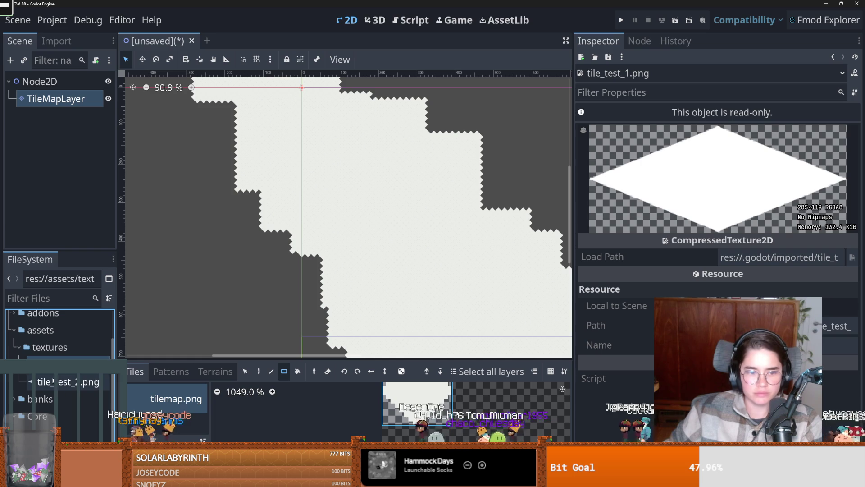
pyautogui.click(63, 383)
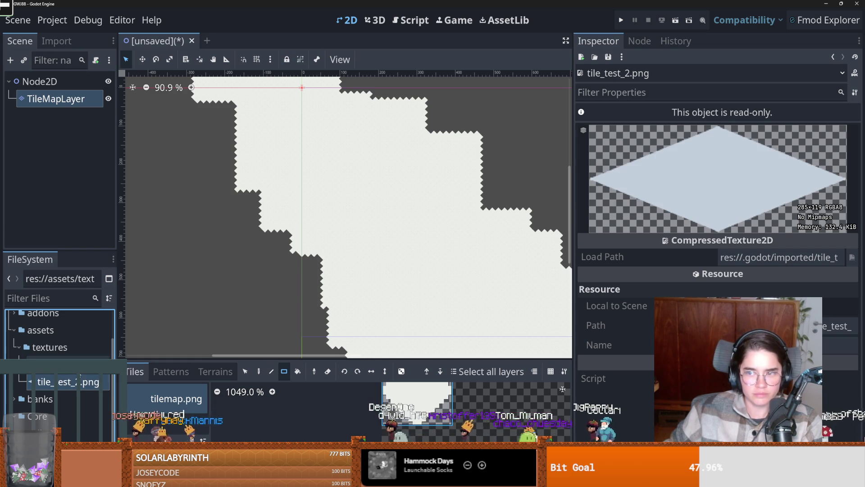
pyautogui.rightClick(70, 381)
pyautogui.click(112, 446)
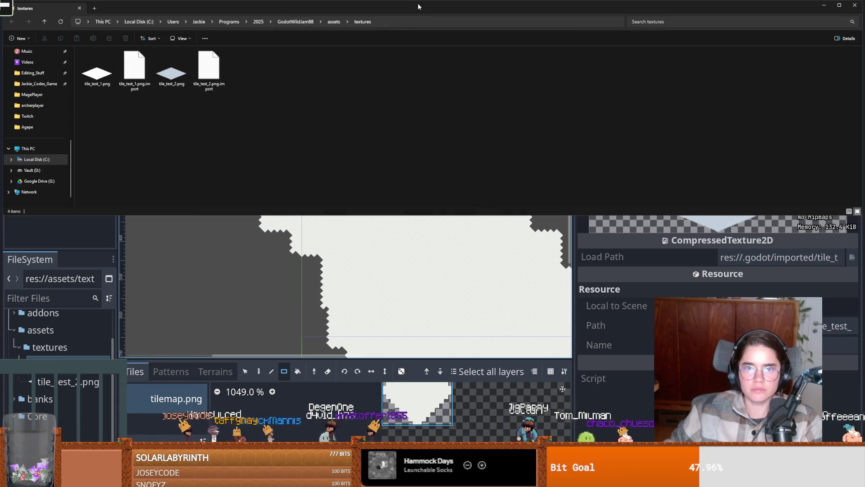
pyautogui.hotkey('alt', 'Tab')
pyautogui.hotkey('alt', 'Tab')
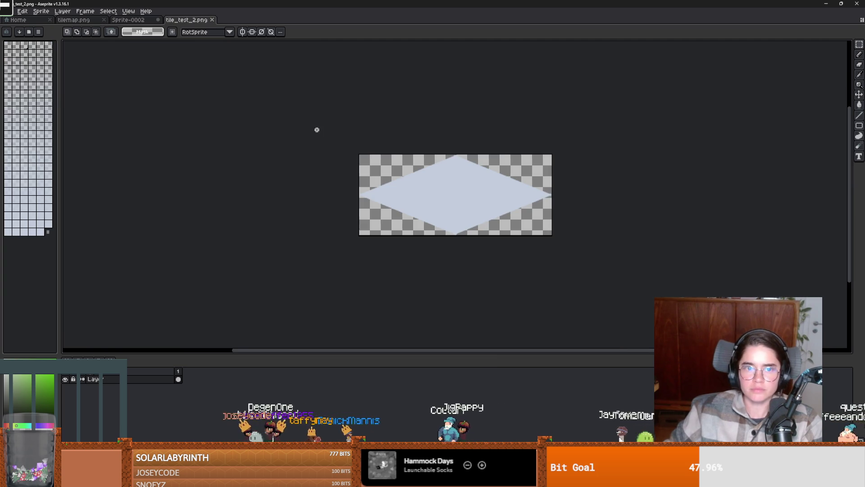
pyautogui.hotkey('alt', 'Tab')
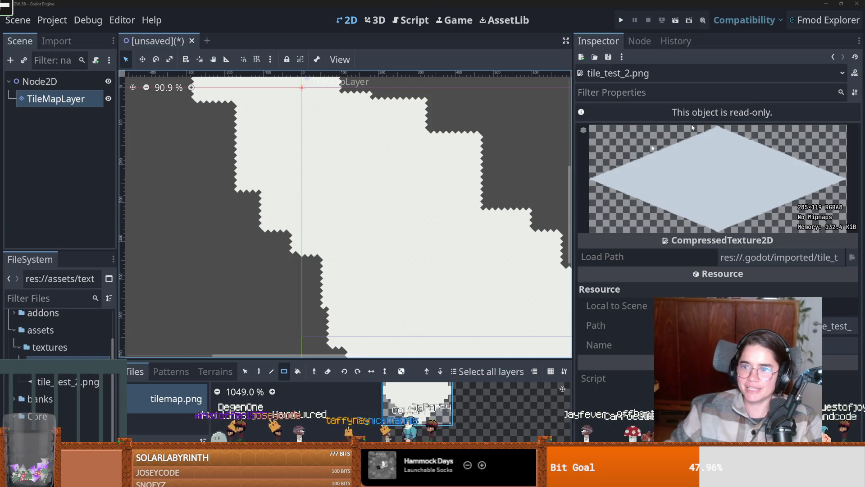
pyautogui.scroll(-7, 305, 242)
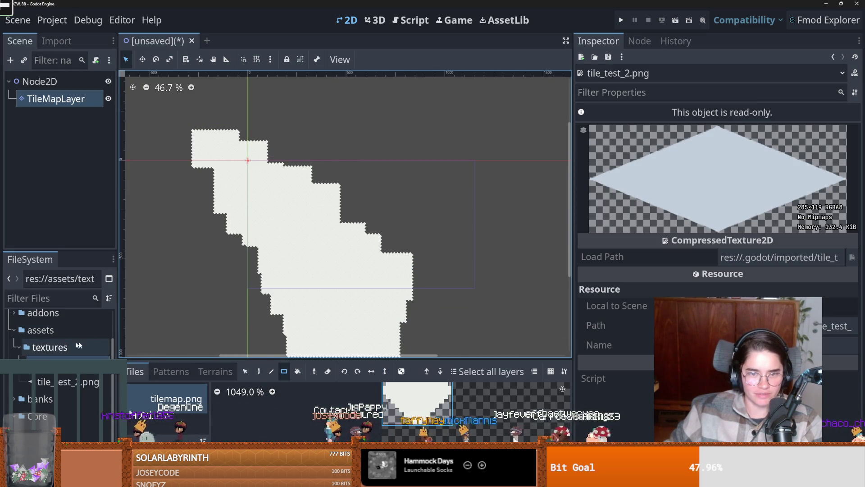
pyautogui.scroll(1, 72, 325)
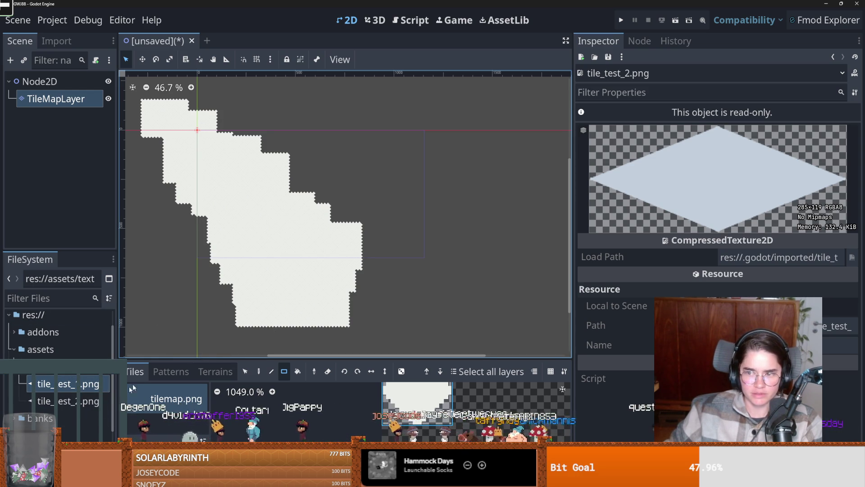
pyautogui.click(81, 402)
pyautogui.click(82, 390)
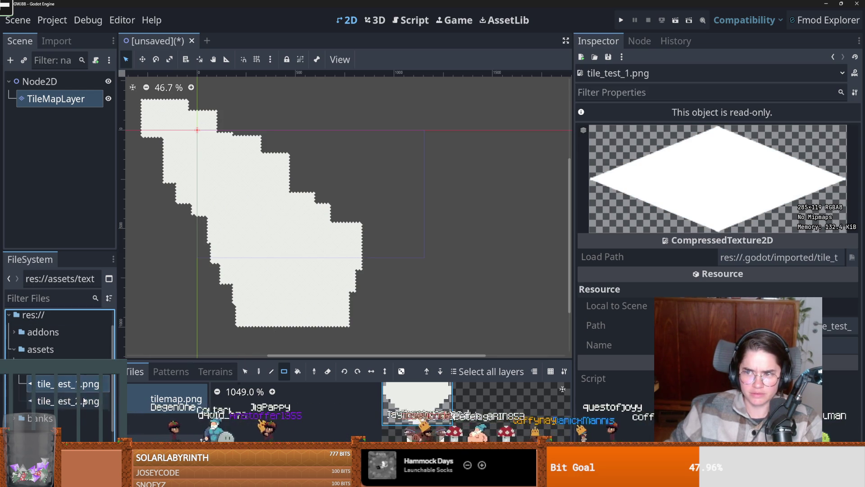
pyautogui.click(83, 400)
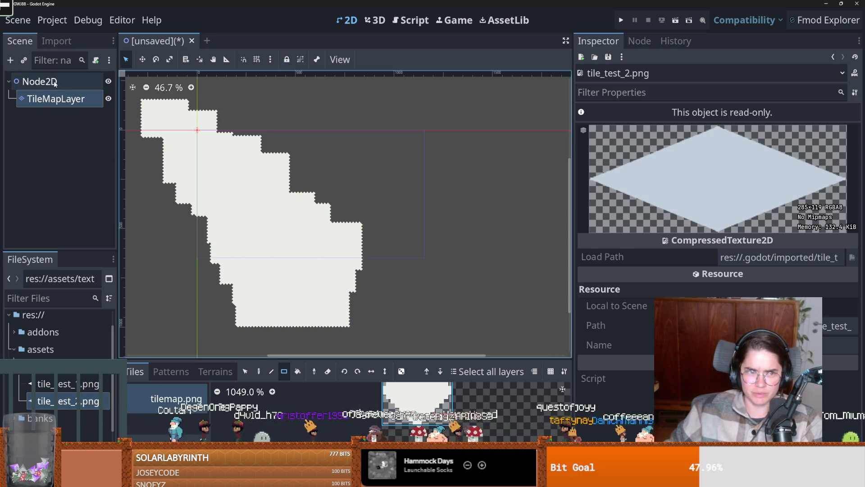
pyautogui.click(55, 82)
pyautogui.click(56, 99)
pyautogui.click(754, 220)
pyautogui.write('285')
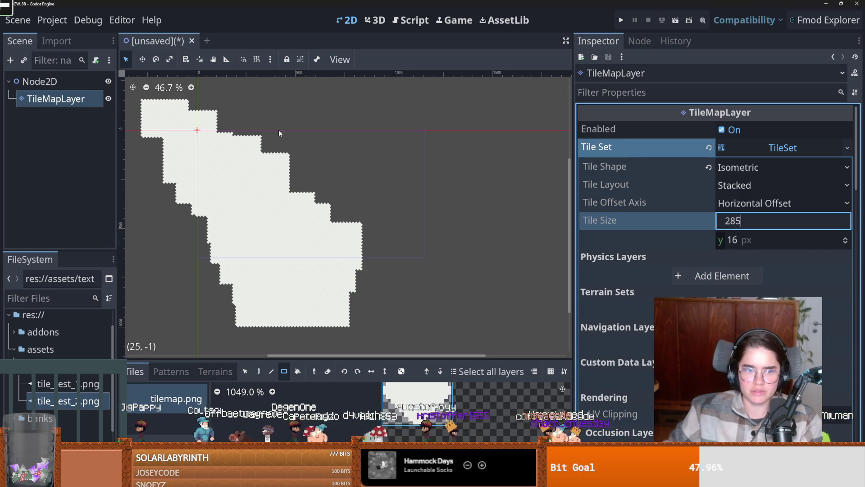
# Set the TileSet tile size to 285 × 119 px
pyautogui.click(83, 384)
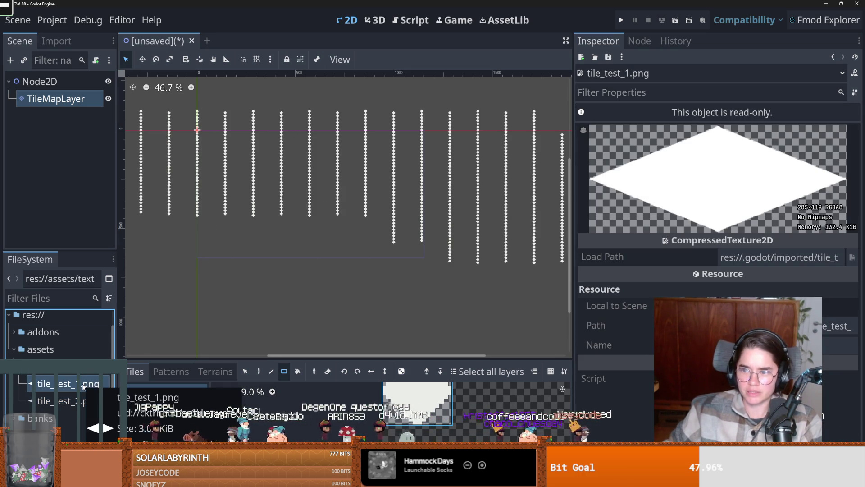
pyautogui.click(55, 98)
pyautogui.click(740, 243)
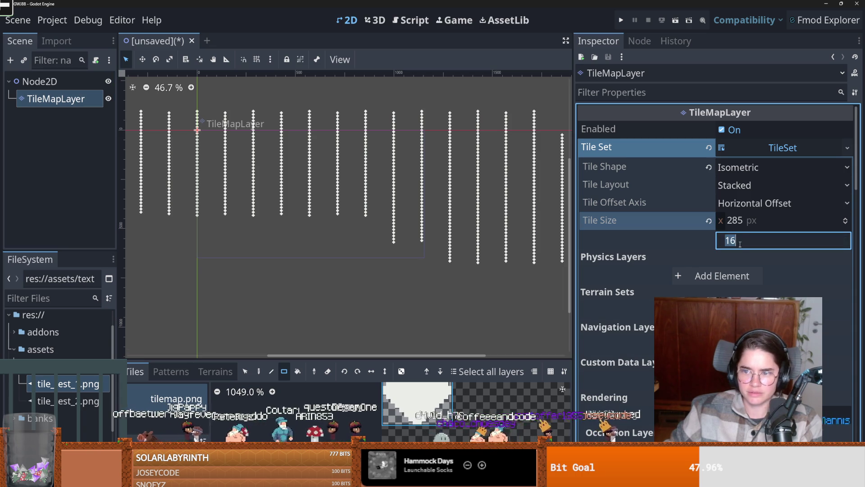
pyautogui.write('119')
pyautogui.press('Return')
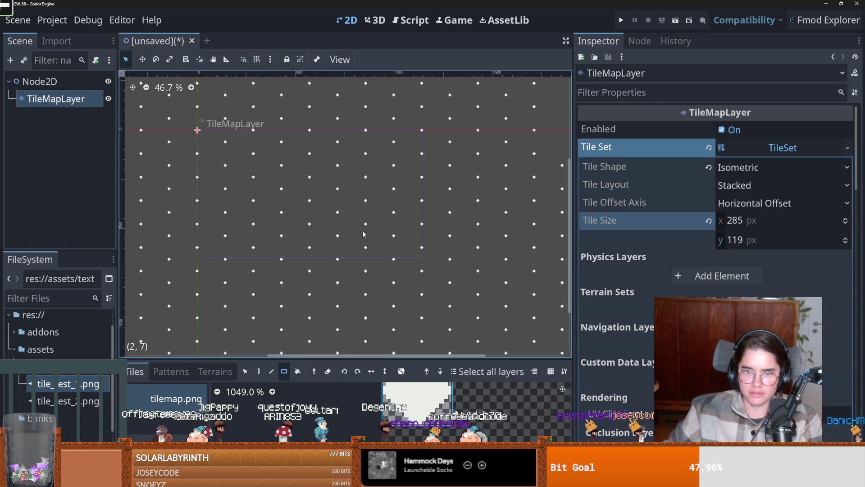
pyautogui.hotkey('ctrl', 's')
pyautogui.click(512, 378)
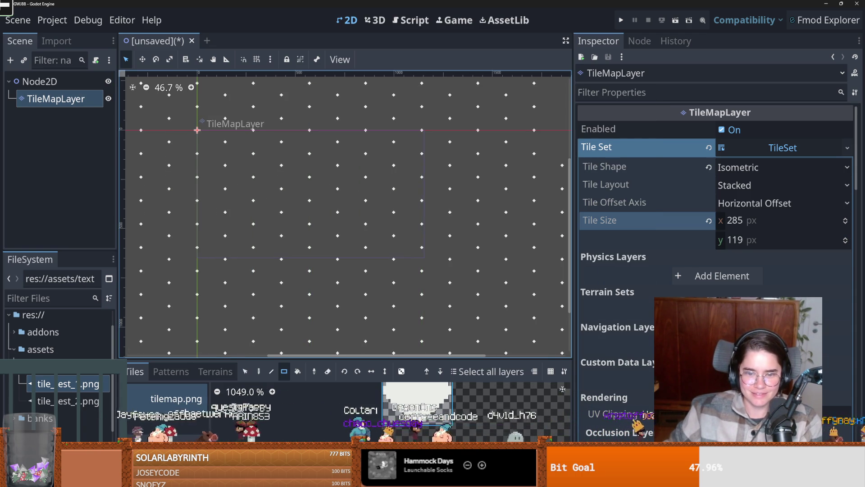
# Select the TileMapLayer node and erase all painted tiles with the eraser rectangle
pyautogui.scroll(-4, 255, 312)
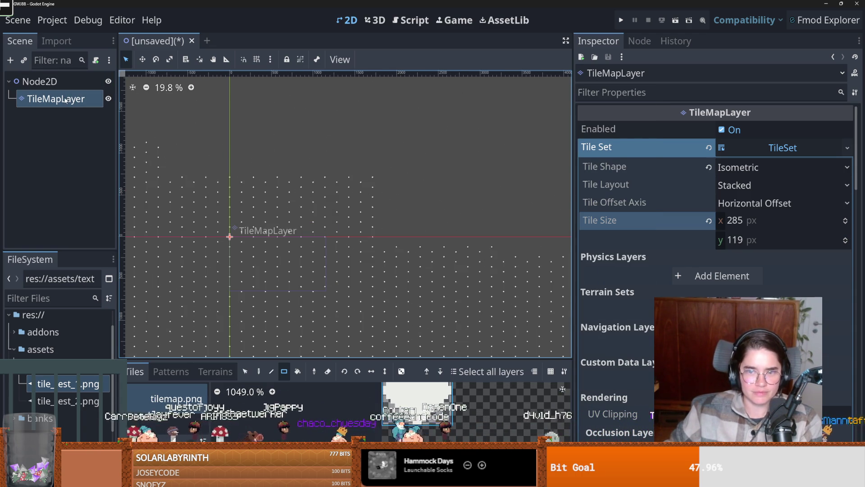
pyautogui.hotkey('ctrl', 'a')
pyautogui.press('Escape')
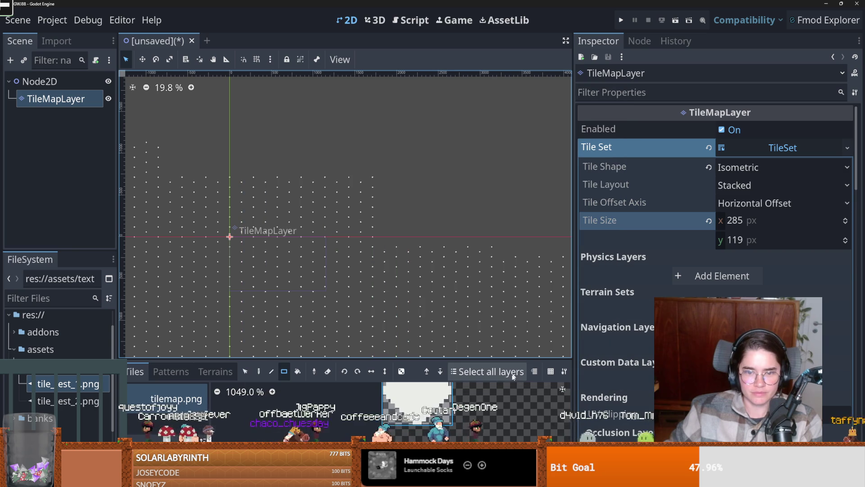
pyautogui.click(70, 102)
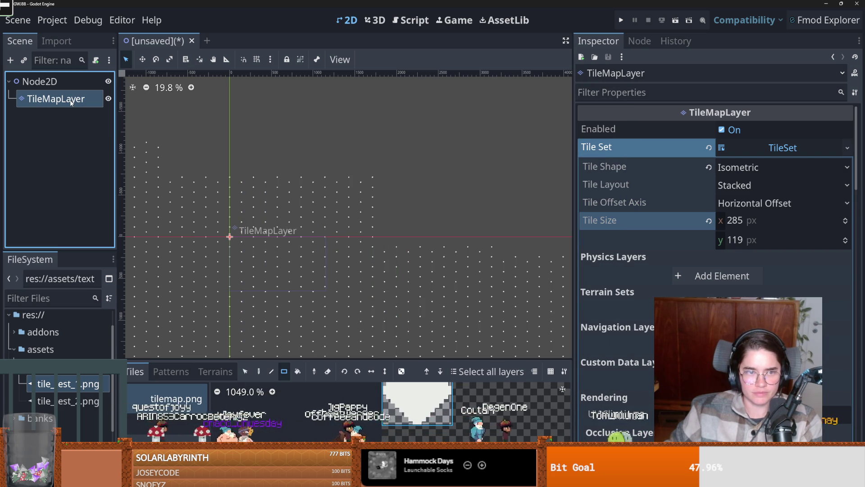
pyautogui.doubleClick(67, 100)
pyautogui.rightClick(57, 100)
pyautogui.press('Escape')
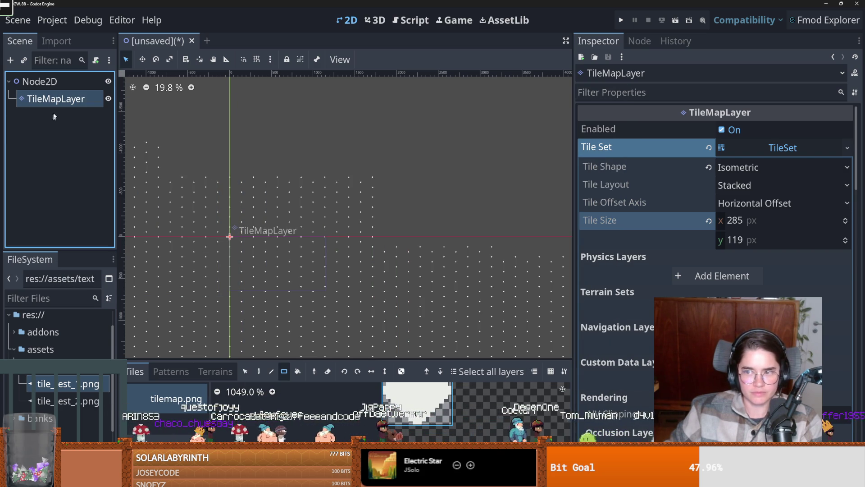
pyautogui.scroll(-10, 314, 229)
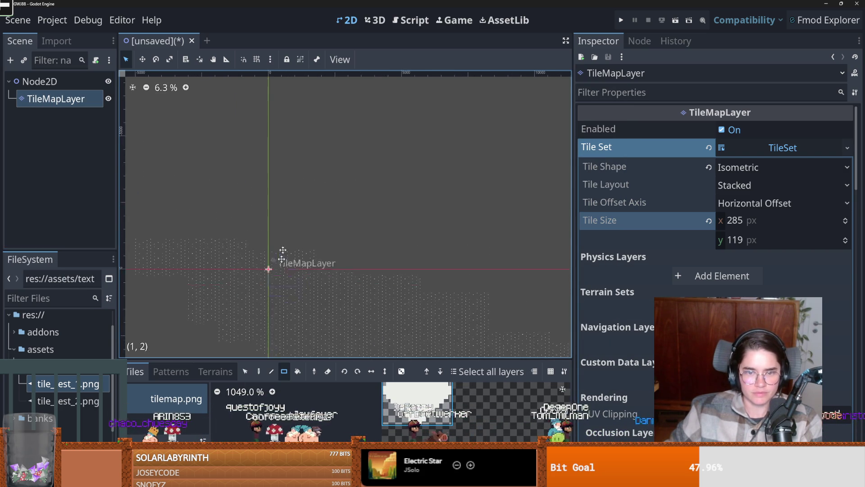
pyautogui.scroll(-1, 313, 228)
pyautogui.press('e')
pyautogui.moveTo(456, 283); pyautogui.dragTo(188, 107)
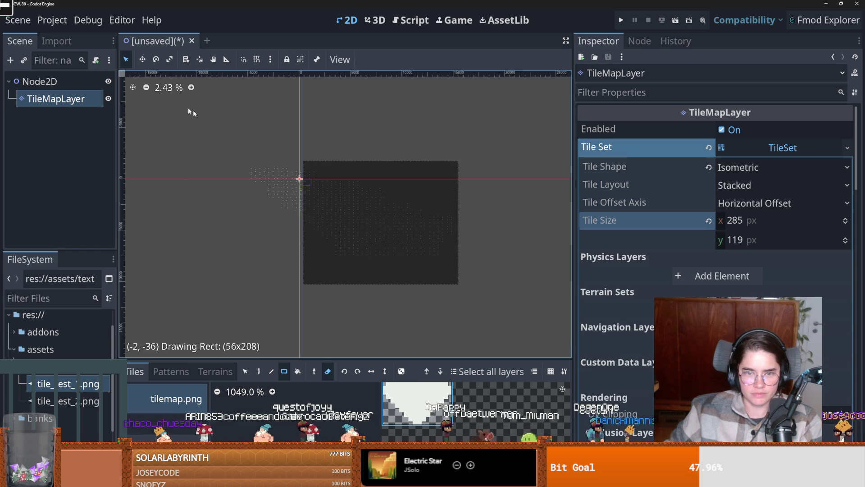
# Remove the old tilemap.png source from the TileSet
pyautogui.scroll(5, 310, 223)
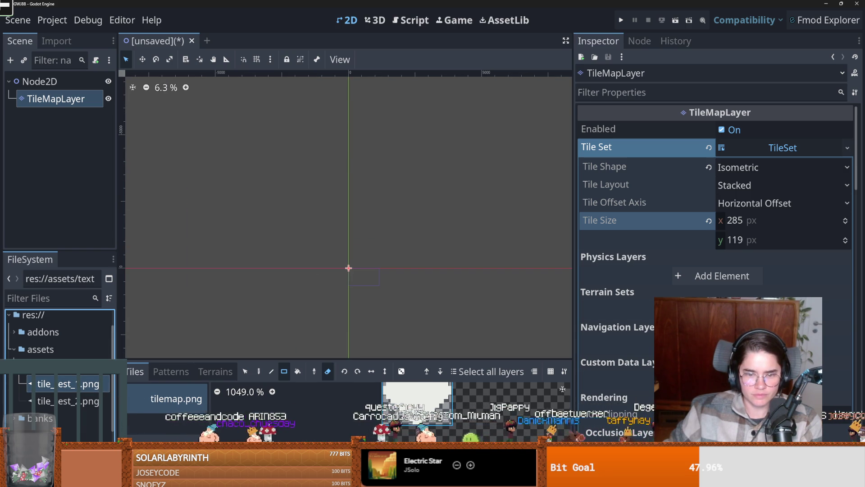
pyautogui.click(174, 397)
pyautogui.click(163, 439)
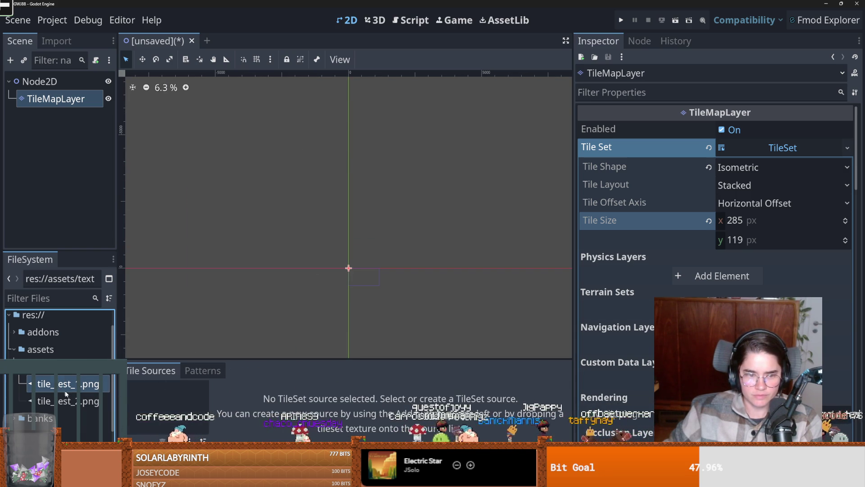
# Add tile_test_1 and tile_test_2 as atlas sources, creating their tiles automatically
pyautogui.moveTo(62, 386); pyautogui.dragTo(152, 399)
pyautogui.click(385, 270)
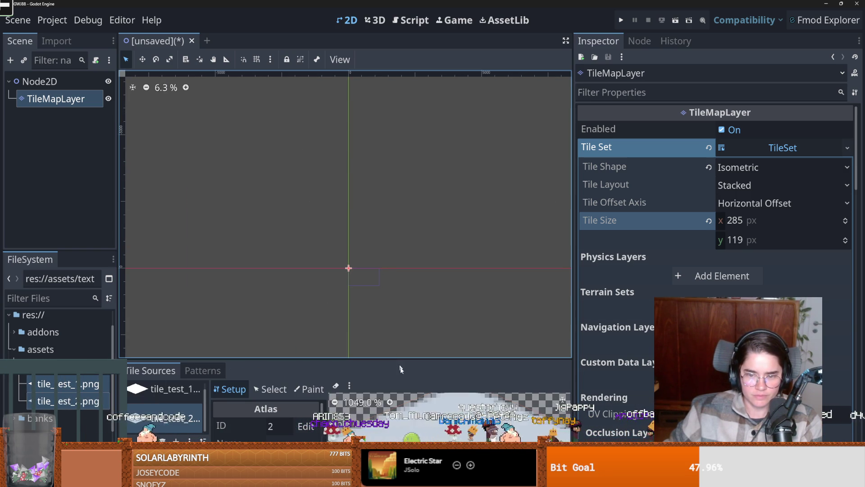
pyautogui.click(455, 479)
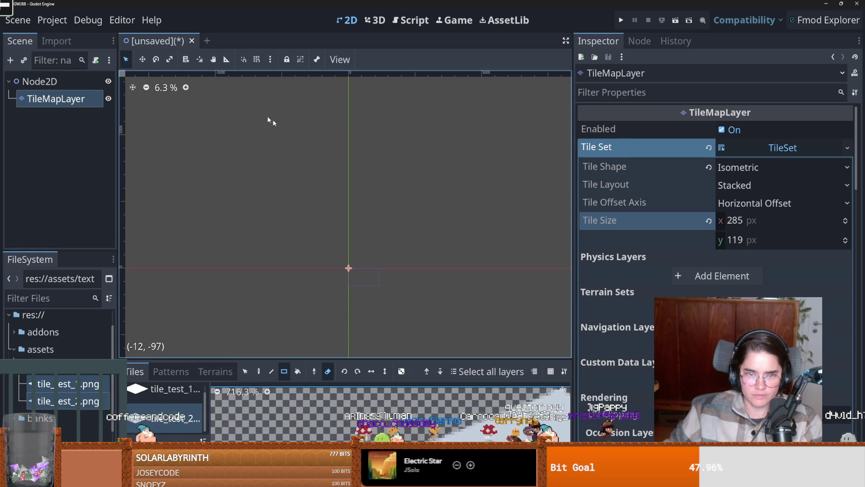
pyautogui.click(328, 371)
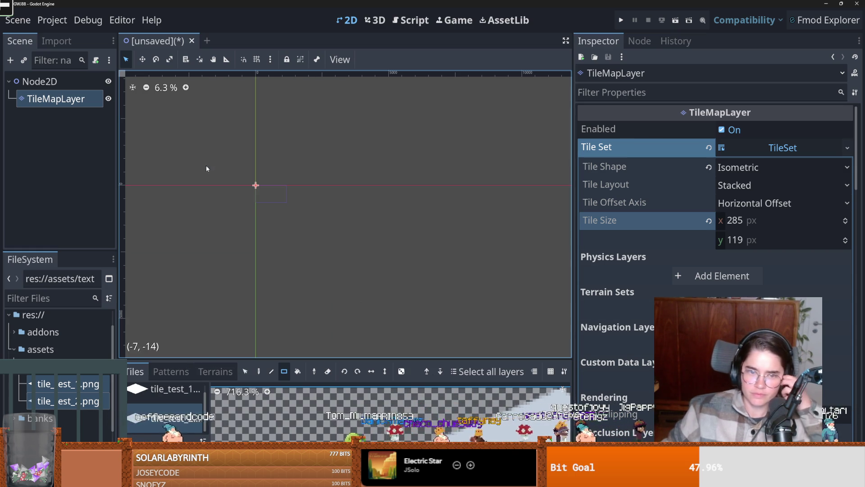
# Paint several rectangles of diamond ground tiles, including a tall 8×27 block and the left edge
pyautogui.moveTo(207, 166); pyautogui.dragTo(283, 215)
pyautogui.scroll(2, 264, 207)
pyautogui.moveTo(232, 173); pyautogui.dragTo(406, 321)
pyautogui.scroll(1, 334, 261)
pyautogui.moveTo(358, 272); pyautogui.dragTo(437, 331)
pyautogui.moveTo(262, 206); pyautogui.dragTo(350, 288)
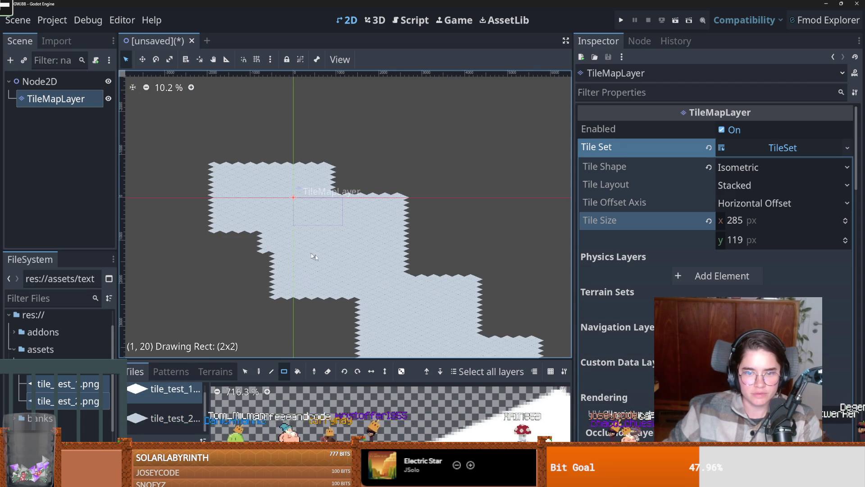
pyautogui.scroll(2, 340, 276)
pyautogui.scroll(2, 316, 269)
pyautogui.moveTo(175, 270)
pyautogui.mouseDown()
pyautogui.moveTo(162, 271)
pyautogui.moveTo(196, 277)
pyautogui.mouseUp()
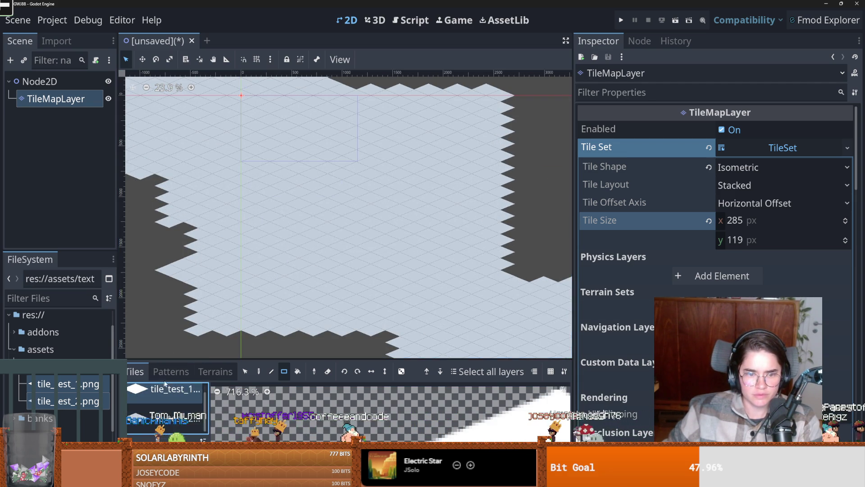
pyautogui.moveTo(384, 276)
pyautogui.mouseDown()
pyautogui.moveTo(243, 230)
pyautogui.moveTo(291, 205)
pyautogui.mouseUp()
pyautogui.scroll(2, 291, 205)
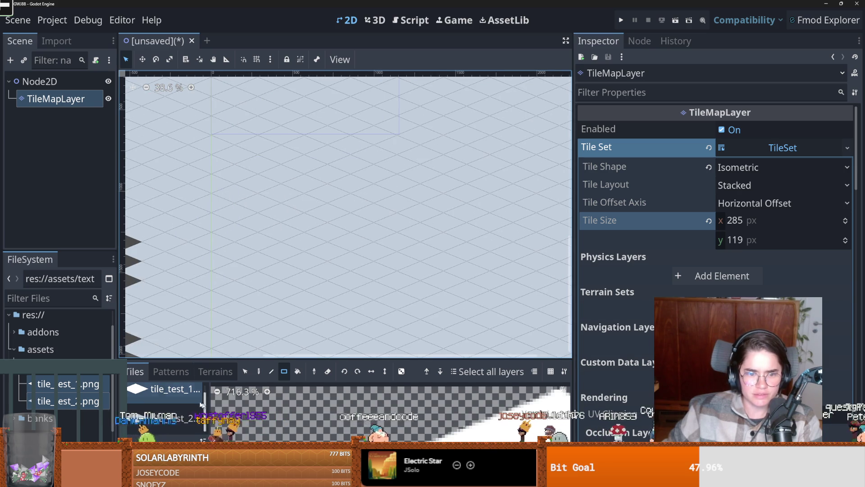
# Enlarge the tile panel, pick the tile_test_1 atlas, and switch to single-tile painting
pyautogui.moveTo(183, 356); pyautogui.dragTo(181, 213)
pyautogui.doubleClick(179, 279)
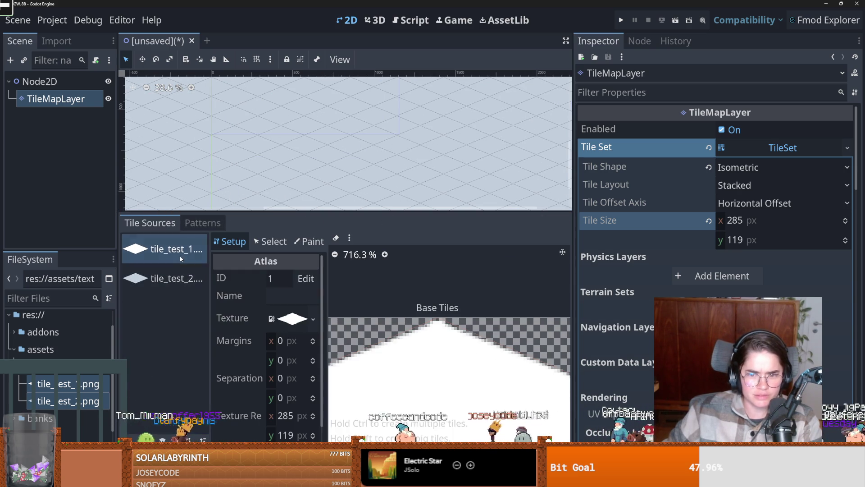
pyautogui.click(153, 250)
pyautogui.scroll(-3, 265, 179)
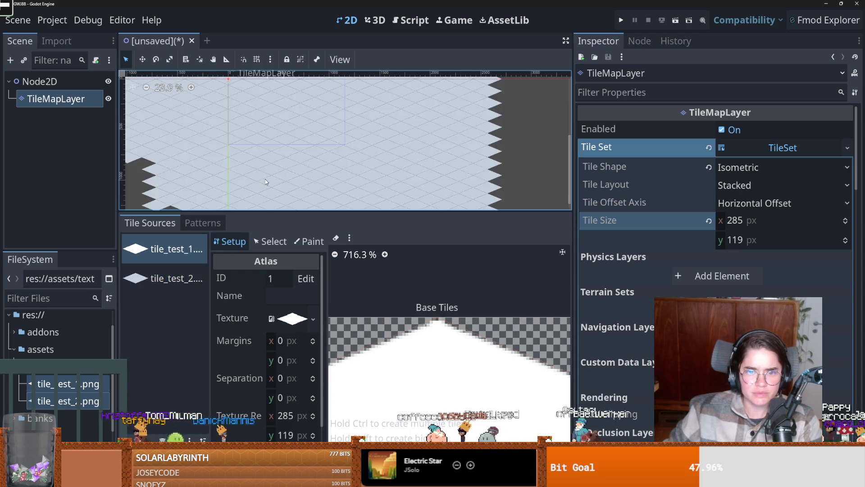
pyautogui.click(252, 240)
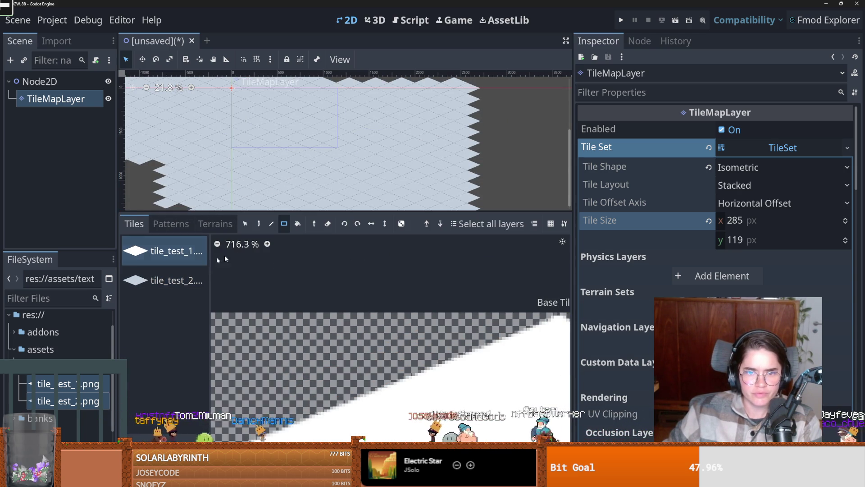
pyautogui.click(259, 223)
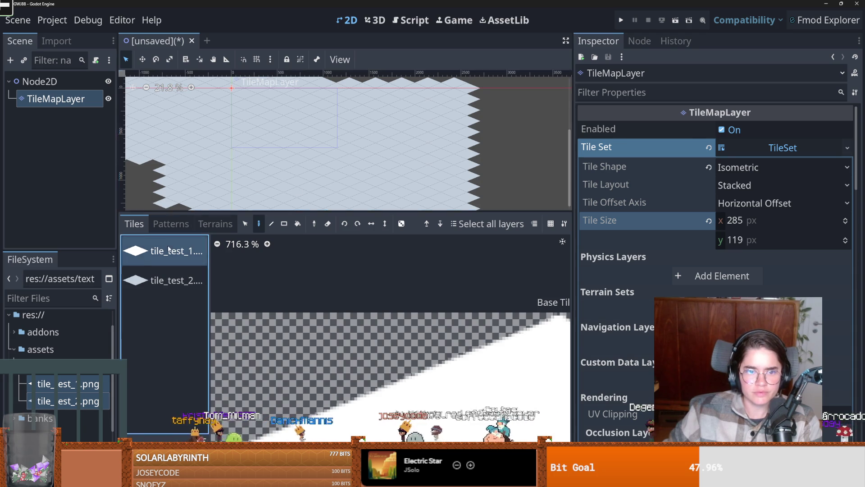
pyautogui.scroll(3, 315, 149)
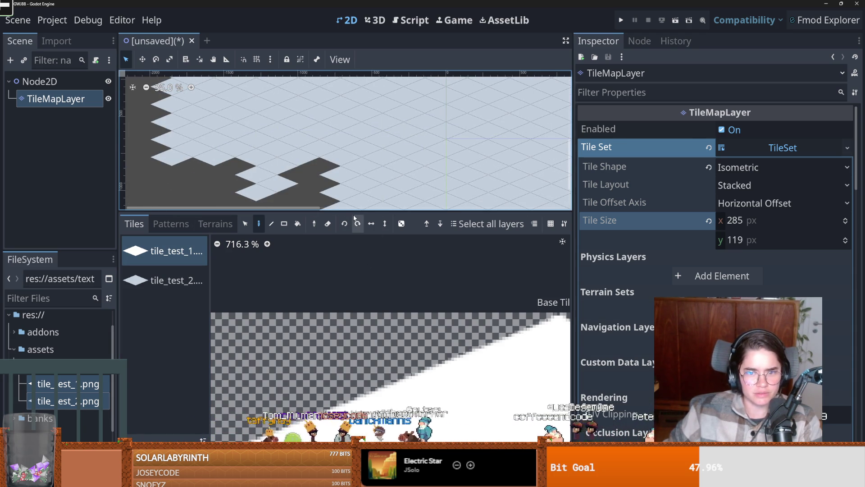
# Drag the canvas divider down and zoom so the whole isometric ground shows
pyautogui.moveTo(354, 219); pyautogui.dragTo(351, 361)
pyautogui.scroll(-4, 328, 270)
pyautogui.scroll(-1, 215, 206)
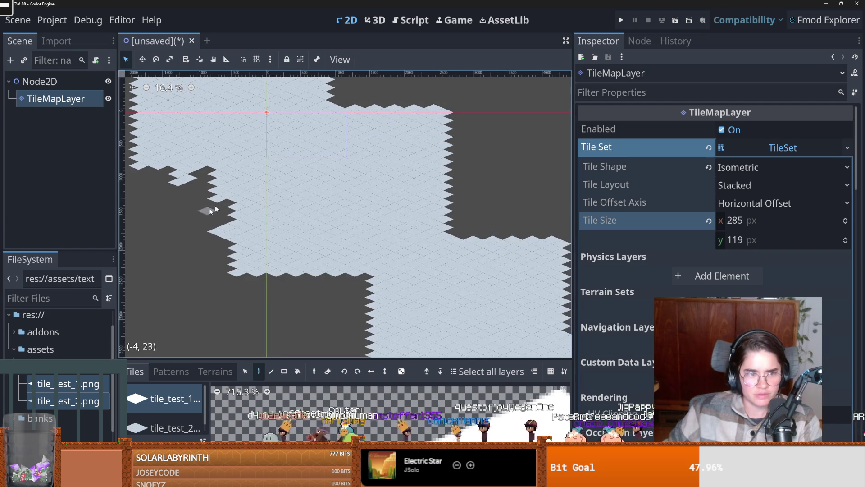
pyautogui.scroll(3, 279, 251)
pyautogui.scroll(1, 343, 267)
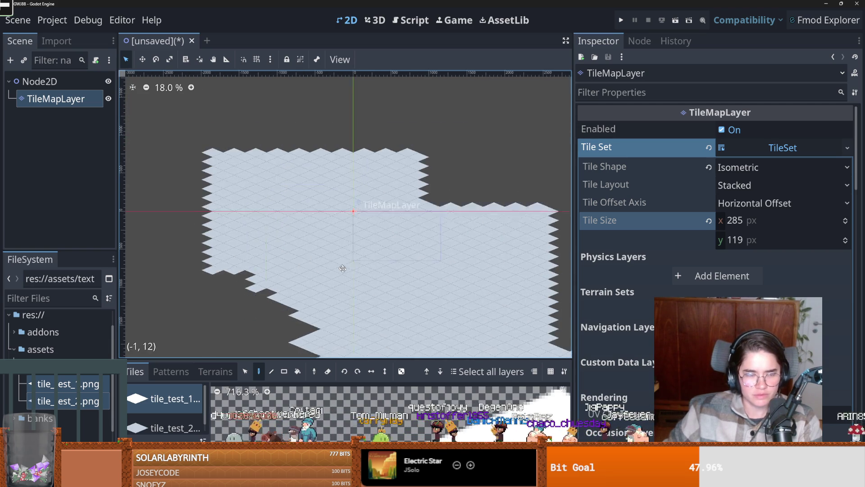
pyautogui.scroll(2, 322, 240)
pyautogui.scroll(-1, 252, 180)
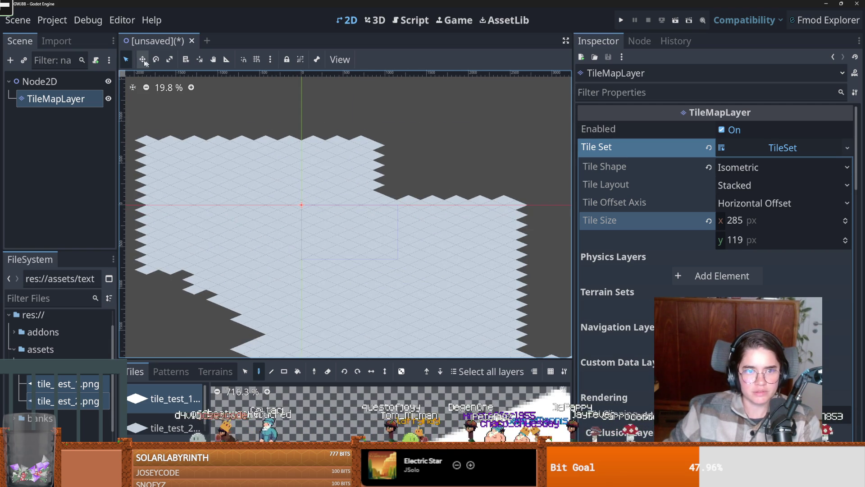
pyautogui.rightClick(171, 41)
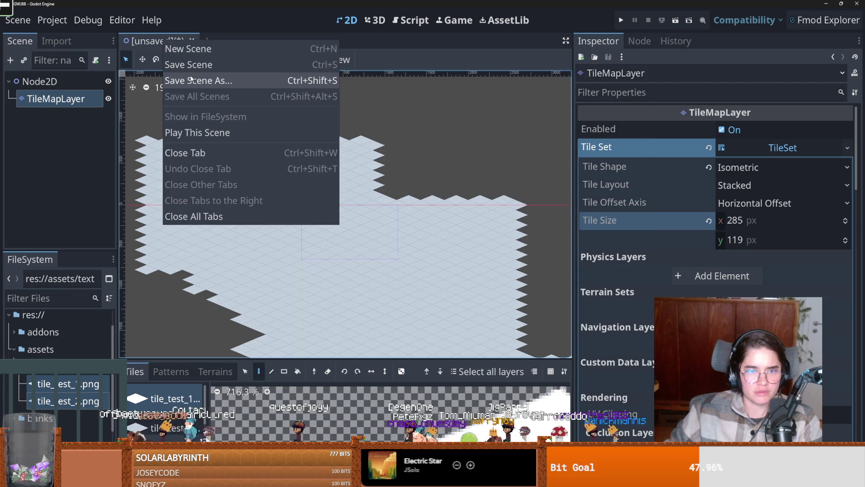
# Create a Level folder inside Core and save the scene there as level1
pyautogui.click(192, 80)
pyautogui.doubleClick(440, 163)
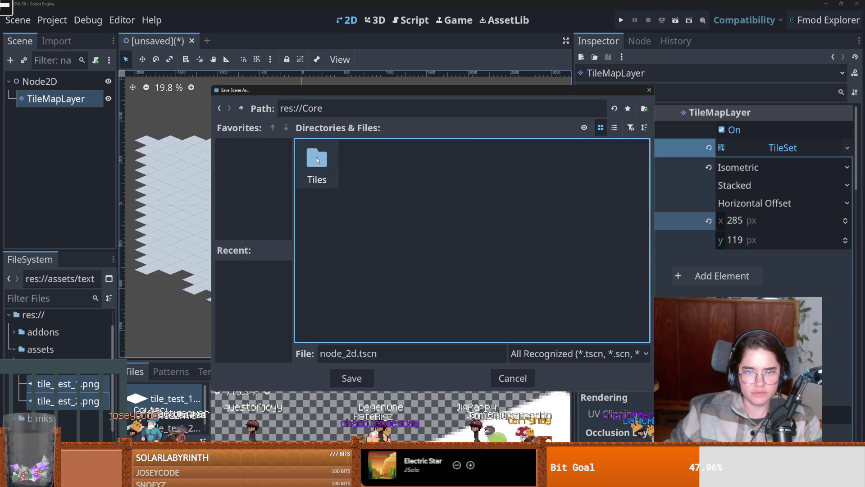
pyautogui.click(640, 114)
pyautogui.write('Wo')
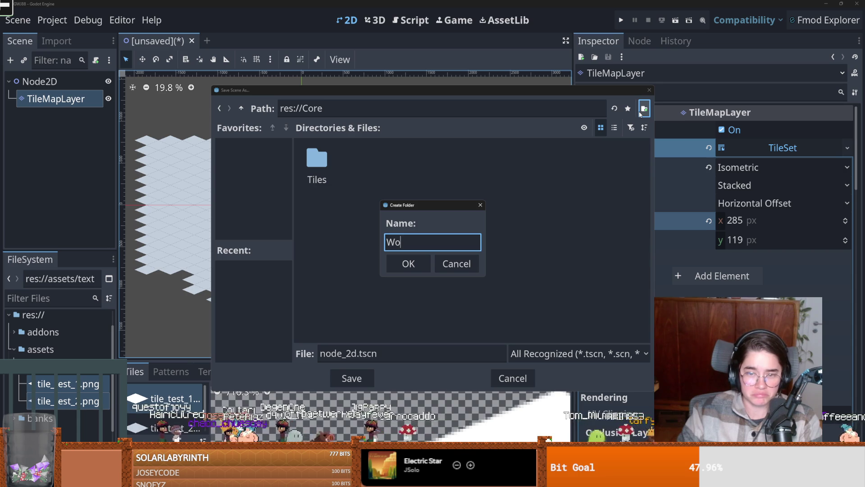
pyautogui.press('BackSpace')
pyautogui.press('BackSpace')
pyautogui.write('Le')
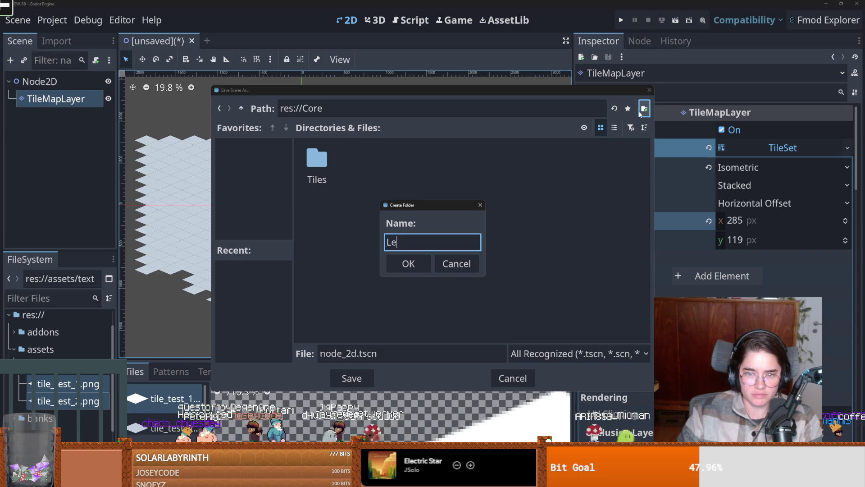
pyautogui.write('vel')
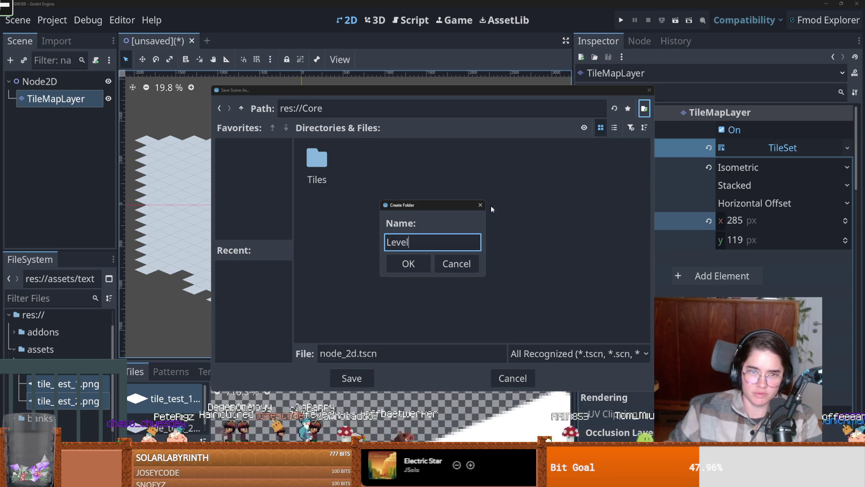
pyautogui.click(407, 264)
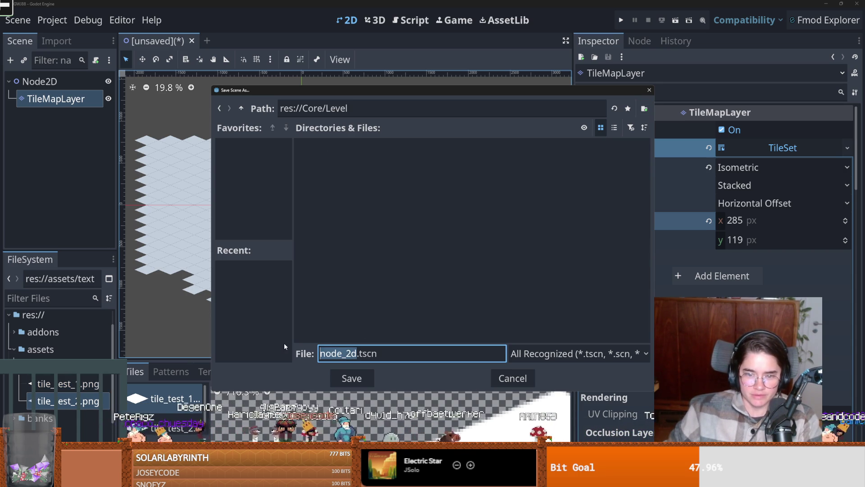
pyautogui.write('level1')
pyautogui.press('Return')
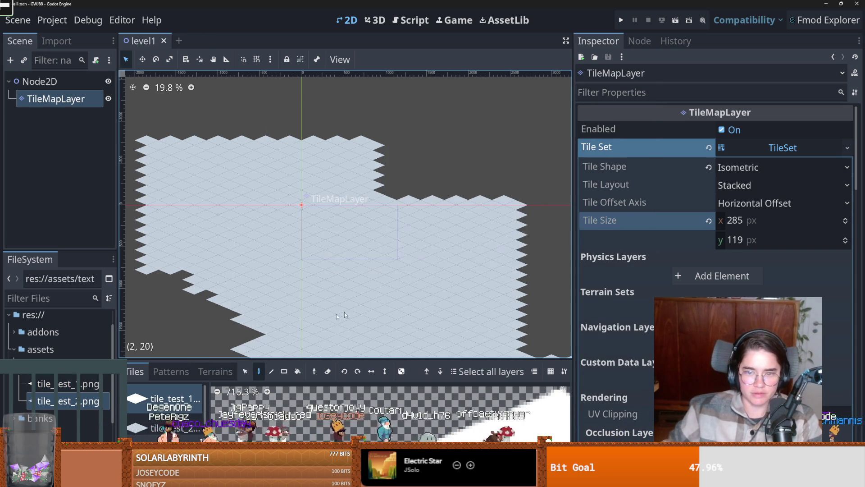
# Restore GitHub Desktop to a smaller window and return to Godot
pyautogui.scroll(-2, 346, 238)
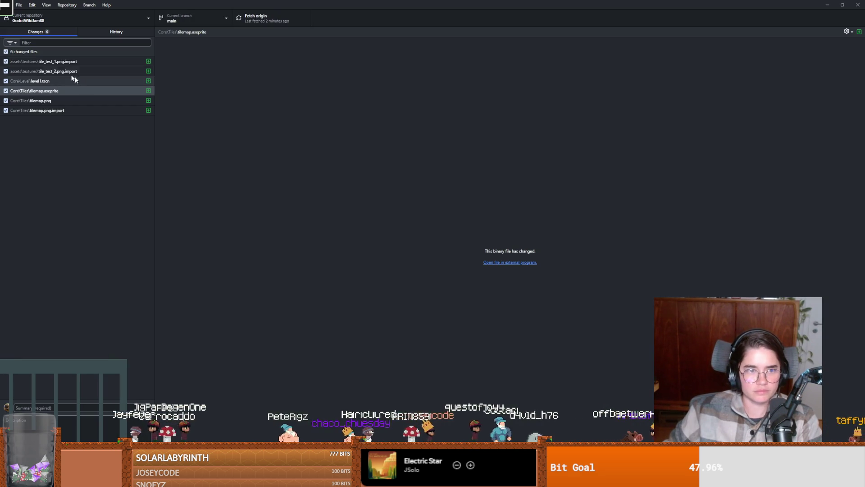
pyautogui.press('super+Down')
pyautogui.click(139, 369)
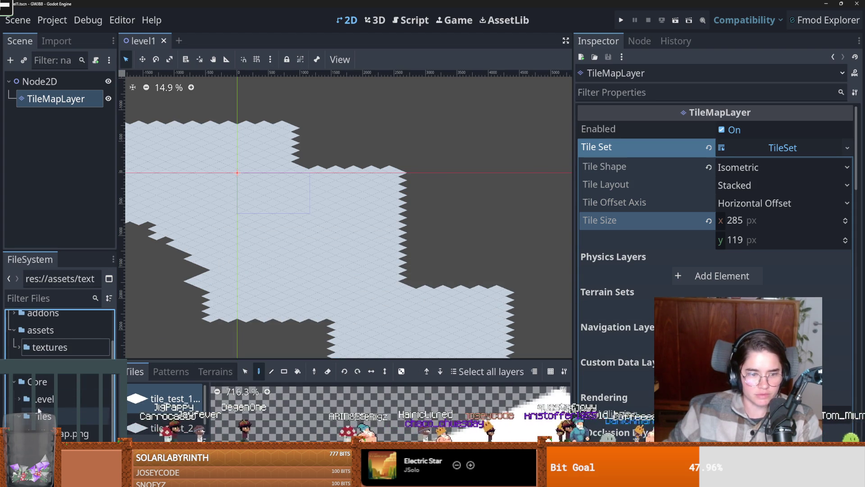
# Cancel deleting the Core/Tiles folder and save the level scene
pyautogui.rightClick(45, 381)
pyautogui.click(85, 406)
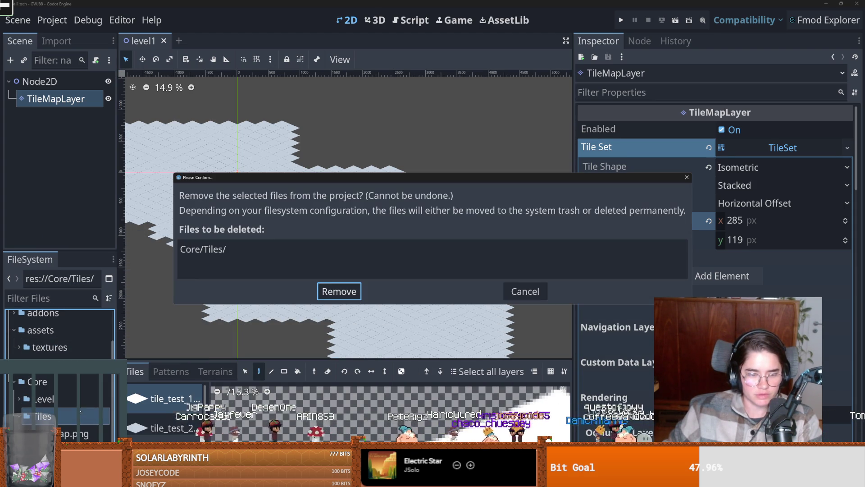
pyautogui.click(338, 302)
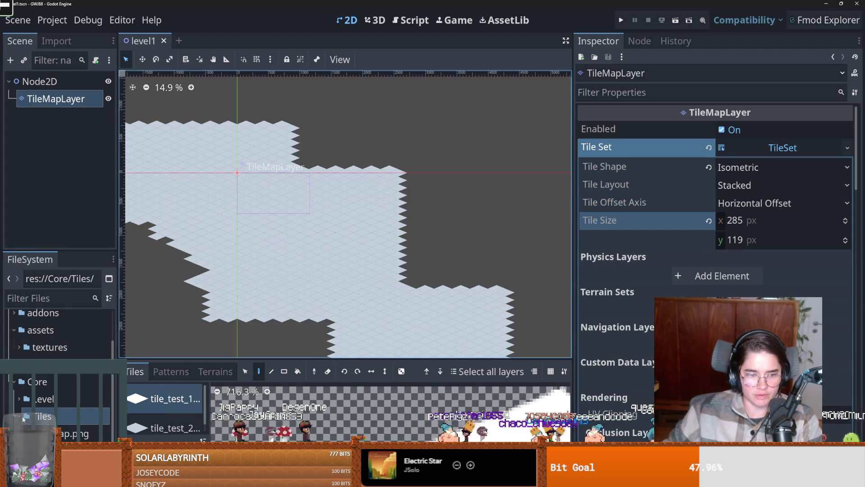
pyautogui.hotkey('ctrl', 's')
# Commit the changes as 'tiles level', push to origin, and return to Godot
pyautogui.hotkey('alt', 'Tab')
pyautogui.click(258, 388)
pyautogui.write('tiles level')
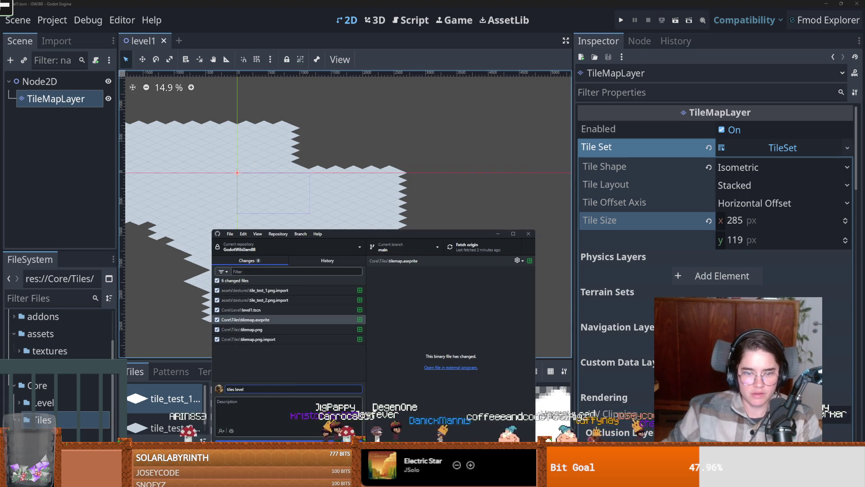
pyautogui.hotkey('ctrl', 'Return')
pyautogui.click(482, 247)
pyautogui.click(460, 190)
pyautogui.moveTo(390, 228)
pyautogui.mouseDown()
pyautogui.moveTo(423, 235)
pyautogui.moveTo(446, 256)
pyautogui.moveTo(455, 253)
pyautogui.moveTo(433, 243)
pyautogui.moveTo(331, 138)
pyautogui.moveTo(271, 111)
pyautogui.moveTo(154, 113)
pyautogui.moveTo(171, 151)
pyautogui.mouseUp()
# Zoom out and paint more ground tiles extending the map's lower-right tail
pyautogui.scroll(-2, 170, 151)
pyautogui.scroll(-3, 326, 223)
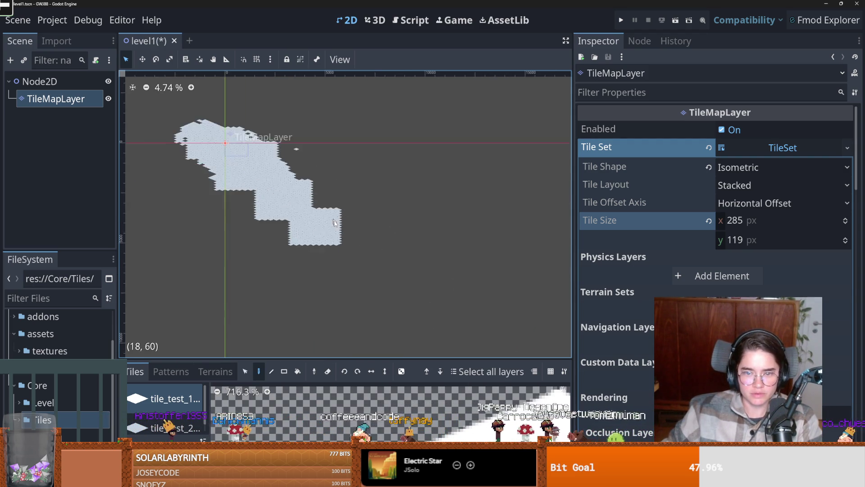
pyautogui.scroll(1, 340, 255)
pyautogui.moveTo(341, 258)
pyautogui.mouseDown()
pyautogui.moveTo(351, 225)
pyautogui.moveTo(374, 257)
pyautogui.moveTo(334, 224)
pyautogui.mouseUp()
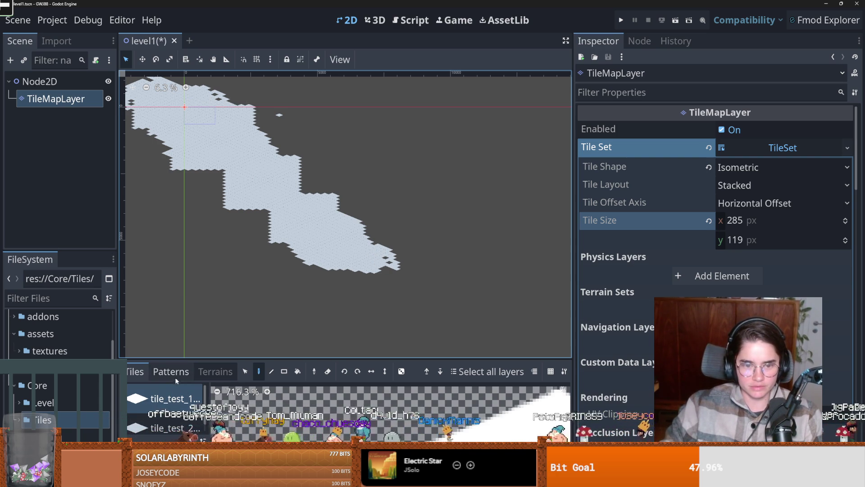
pyautogui.scroll(5, 196, 184)
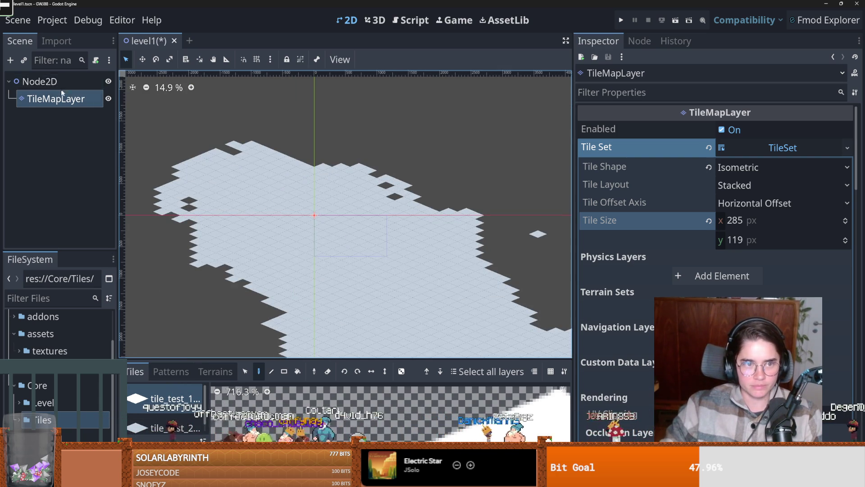
# Add a Sprite2D child node under Node2D
pyautogui.click(56, 82)
pyautogui.rightClick(56, 84)
pyautogui.click(75, 92)
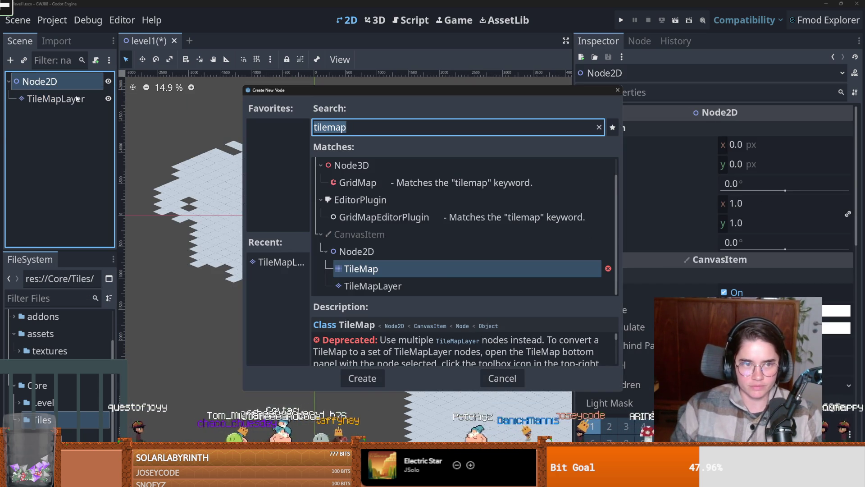
pyautogui.write('sprite')
pyautogui.press('Return')
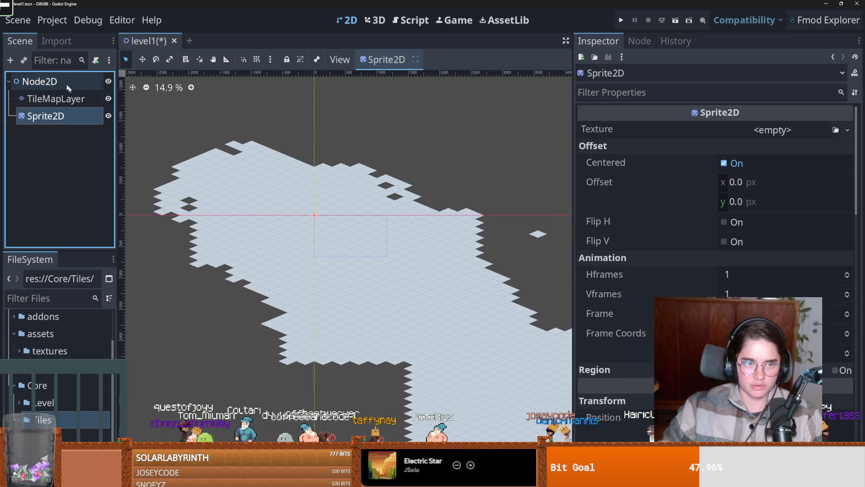
# Assign icon.svg as the Sprite2D's texture, then reselect Node2D
pyautogui.moveTo(43, 437)
pyautogui.mouseDown()
pyautogui.moveTo(793, 129)
pyautogui.moveTo(784, 132)
pyautogui.mouseUp()
pyautogui.scroll(-1, 456, 203)
pyautogui.scroll(1, 380, 231)
pyautogui.scroll(3, 347, 229)
pyautogui.scroll(-4, 348, 229)
pyautogui.scroll(1, 343, 237)
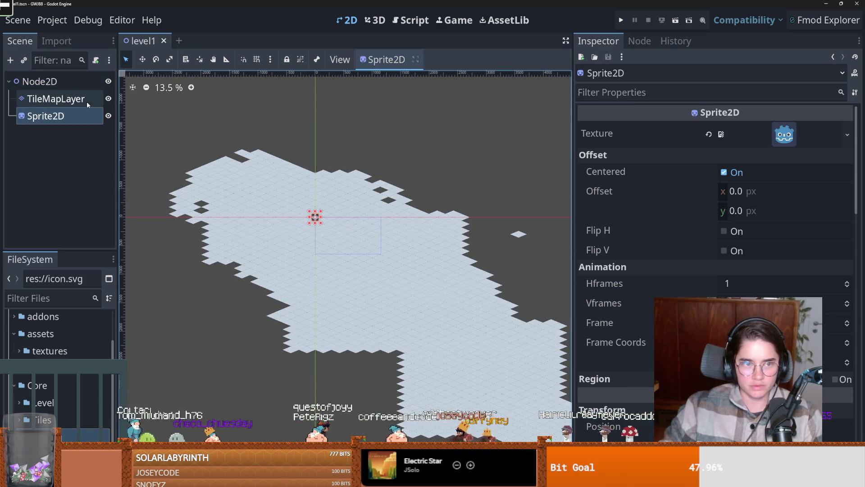
pyautogui.click(57, 84)
pyautogui.click(99, 61)
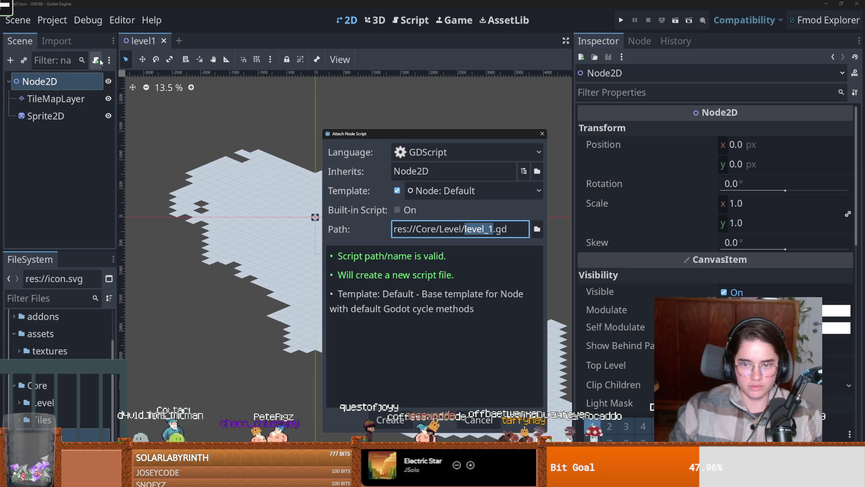
pyautogui.press('Return')
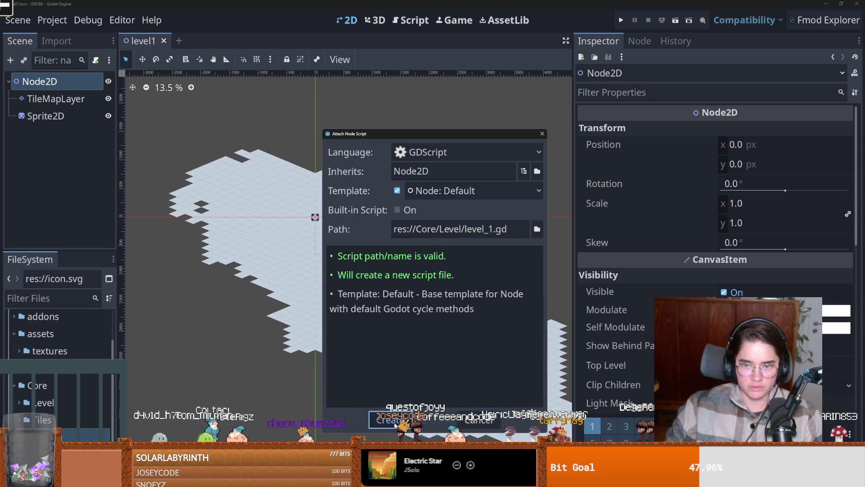
pyautogui.moveTo(56, 99)
pyautogui.mouseDown()
pyautogui.moveTo(270, 104)
pyautogui.moveTo(270, 91)
pyautogui.mouseUp()
pyautogui.hotkey('ctrl', 's')
# Experiment with Node2D's x position in the Inspector, undoing each change
pyautogui.click(334, 26)
pyautogui.scroll(-2, 374, 199)
pyautogui.moveTo(724, 147); pyautogui.dragTo(719, 147)
pyautogui.hotkey('ctrl', 'z')
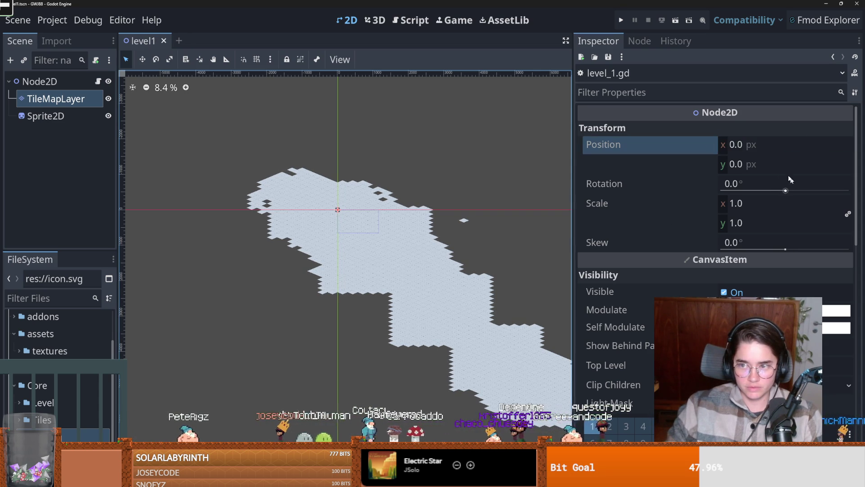
pyautogui.click(740, 144)
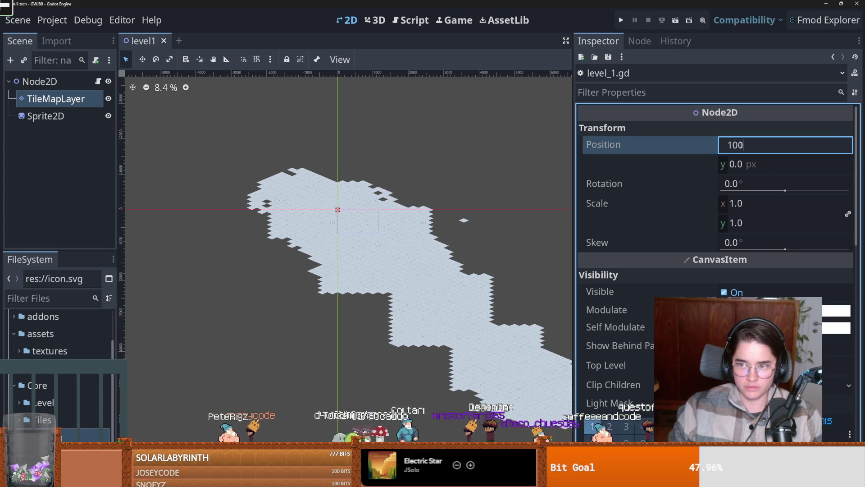
pyautogui.write('0')
pyautogui.press('Return')
pyautogui.hotkey('ctrl', 'z')
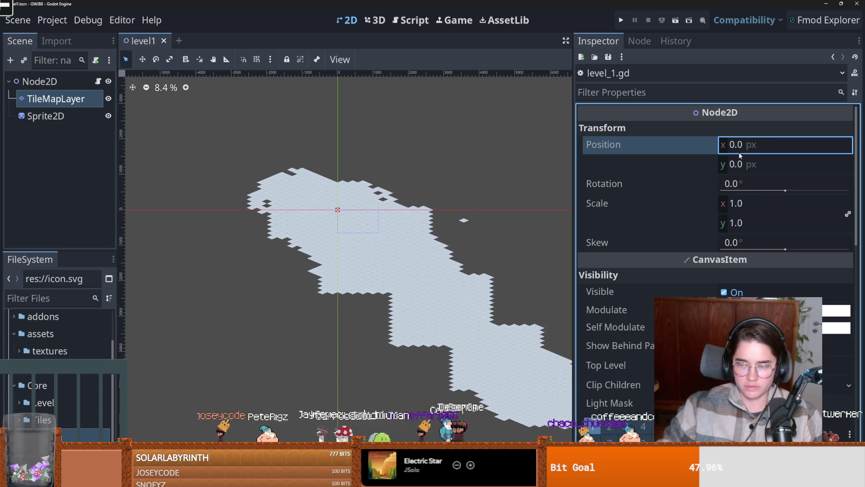
# Try x and y positions of -100, undo back to 0, 0, and reopen level_1.gd
pyautogui.click(766, 148)
pyautogui.write('-100')
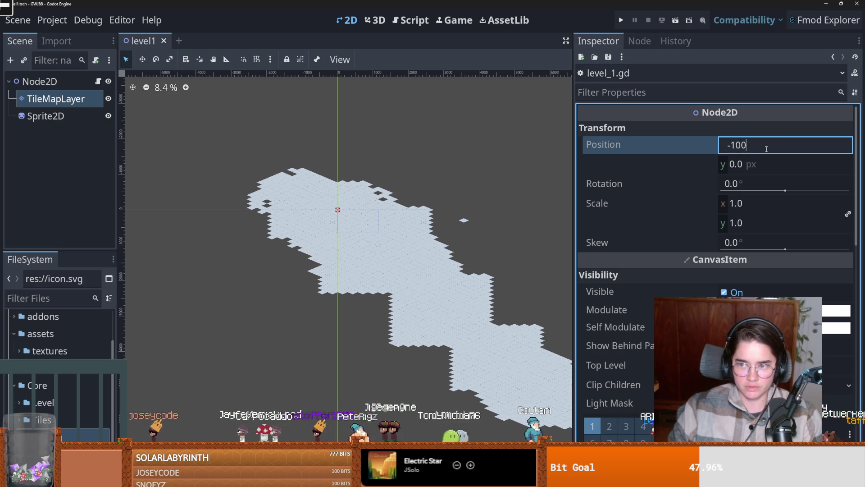
pyautogui.press('Return')
pyautogui.click(761, 163)
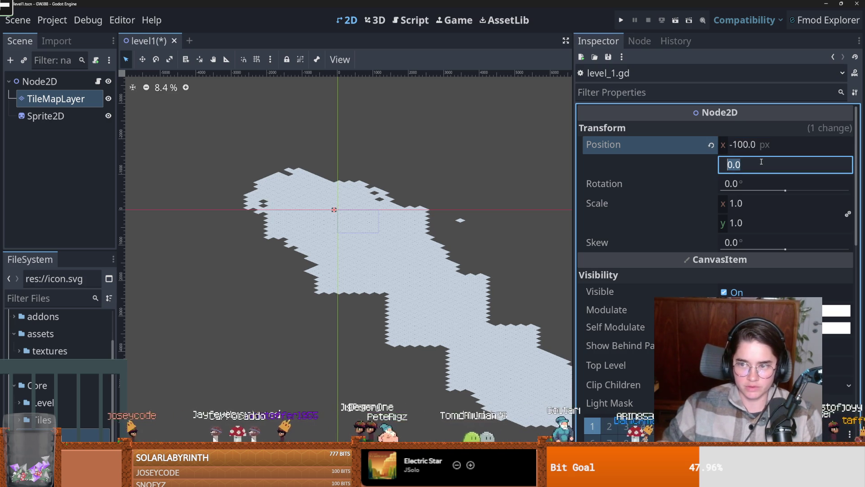
pyautogui.write('-10')
pyautogui.press('Return')
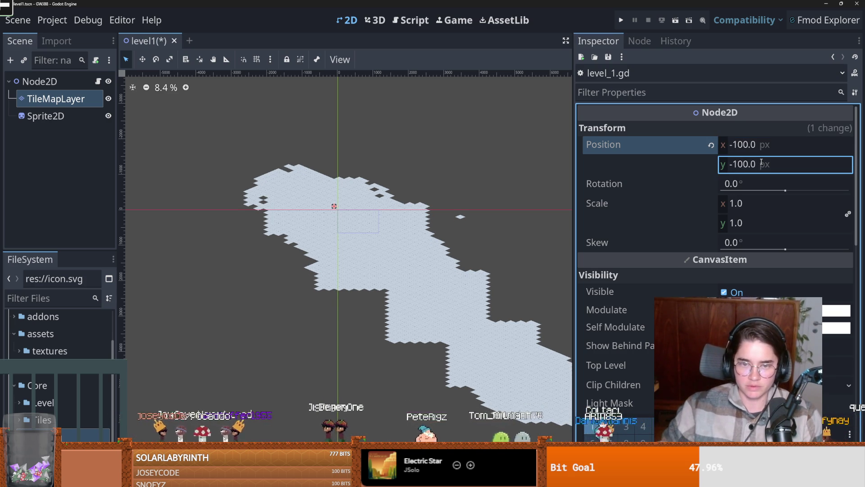
pyautogui.hotkey('ctrl', 'z')
pyautogui.hotkey('ctrl', 'z')
pyautogui.click(97, 82)
pyautogui.hotkey('ctrl', 's')
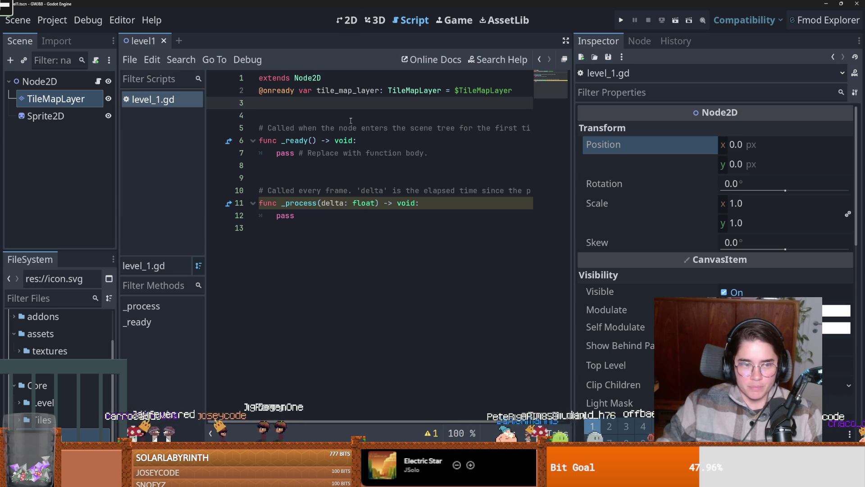
# Replace the default _ready and _process stubs with one empty _process function containing pass
pyautogui.moveTo(265, 227); pyautogui.dragTo(240, 132)
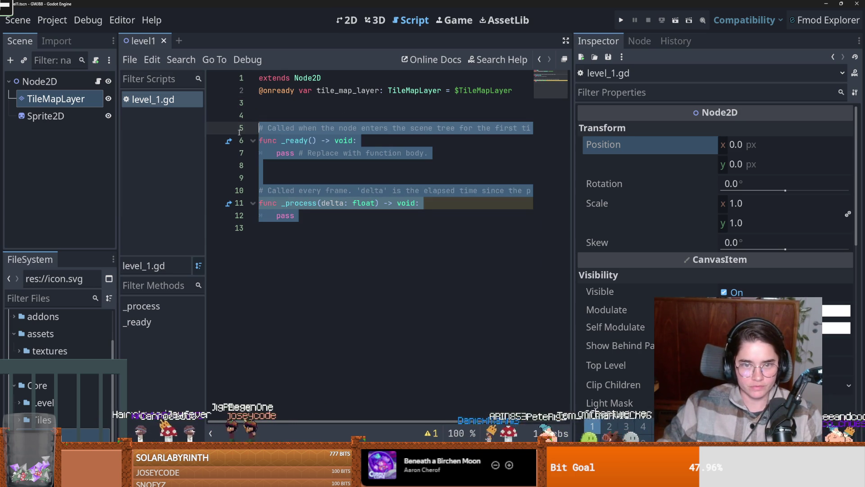
pyautogui.press('BackSpace')
pyautogui.write('func _')
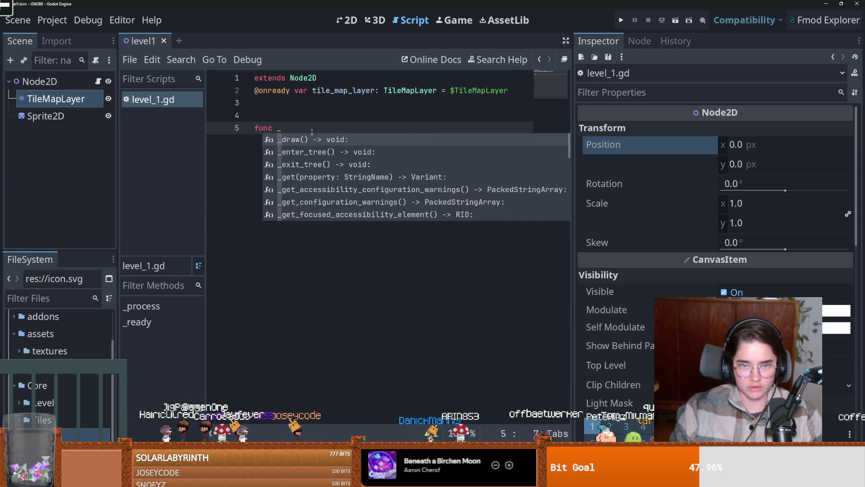
pyautogui.write('pr')
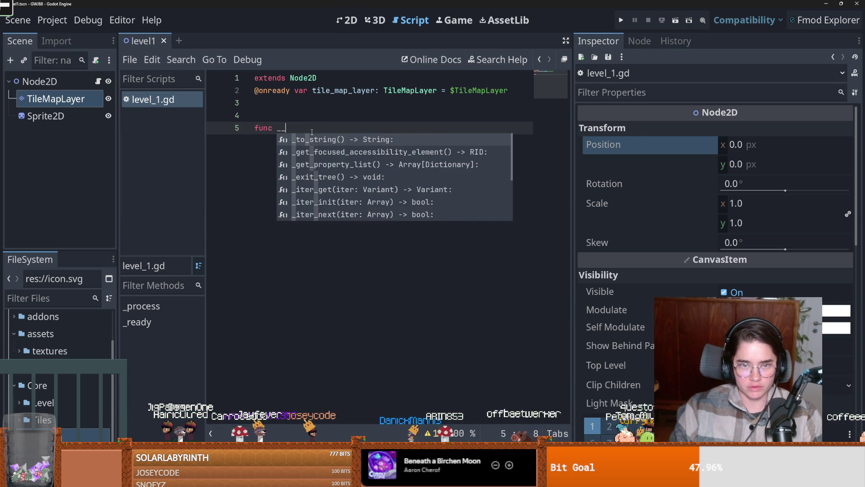
pyautogui.press('Return')
pyautogui.press('Return')
pyautogui.write('pass')
pyautogui.click(308, 107)
pyautogui.press('BackSpace')
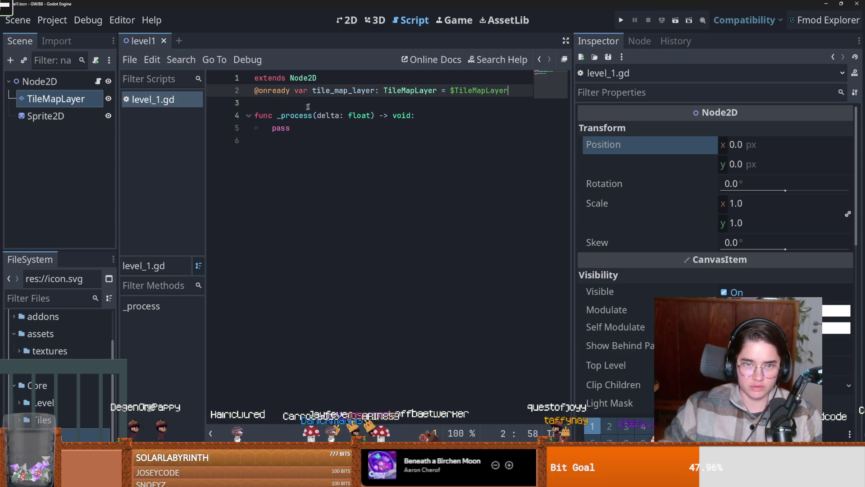
# Save the scene and restore a blank line between the tile map variable and _process
pyautogui.click(353, 25)
pyautogui.hotkey('ctrl', 's')
pyautogui.click(46, 116)
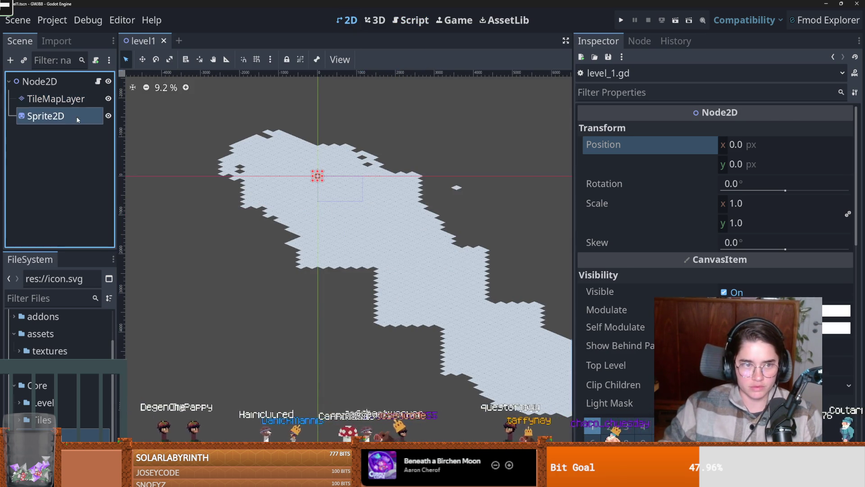
pyautogui.click(97, 80)
pyautogui.click(295, 108)
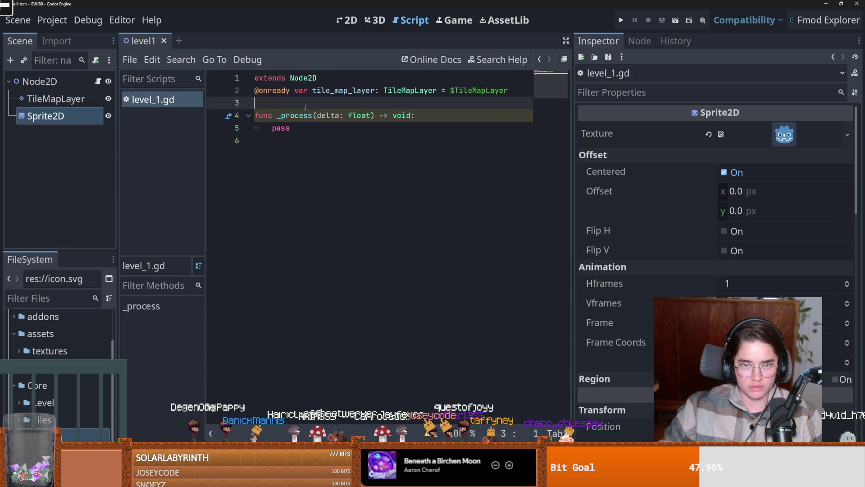
pyautogui.press('Return')
# Select TileMapLayer in the 2D view and switch over to Aseprite
pyautogui.click(348, 21)
pyautogui.scroll(5, 331, 199)
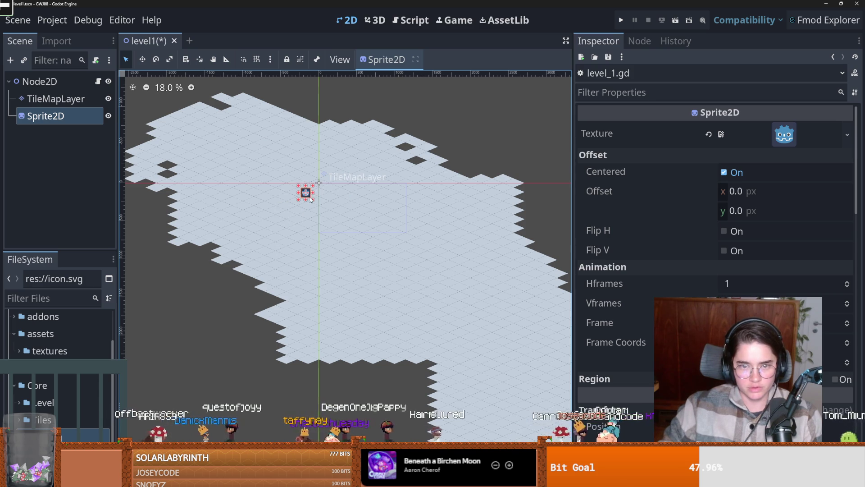
pyautogui.click(65, 102)
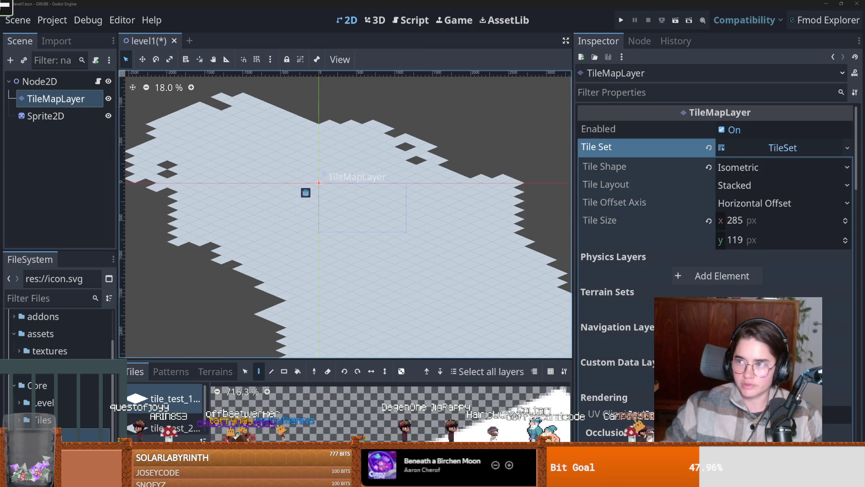
pyautogui.hotkey('alt', 'Tab')
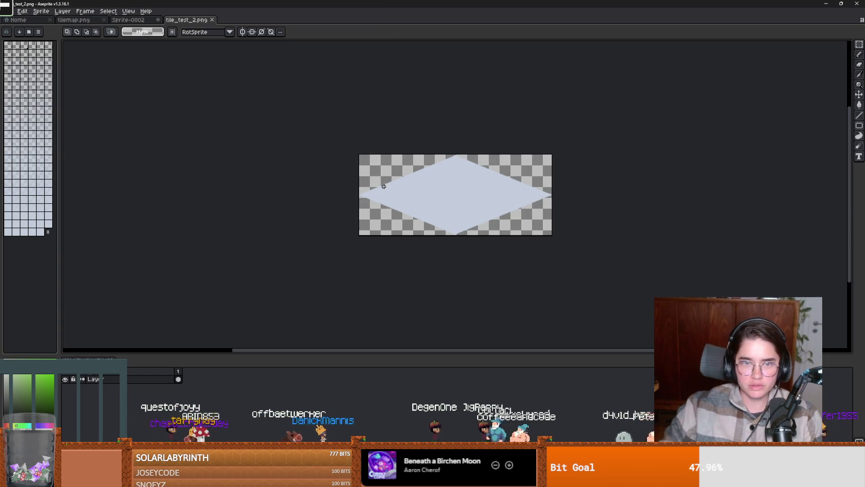
# Load the AAP-64 palette and fill the diamond tile with dark purple
pyautogui.click(29, 32)
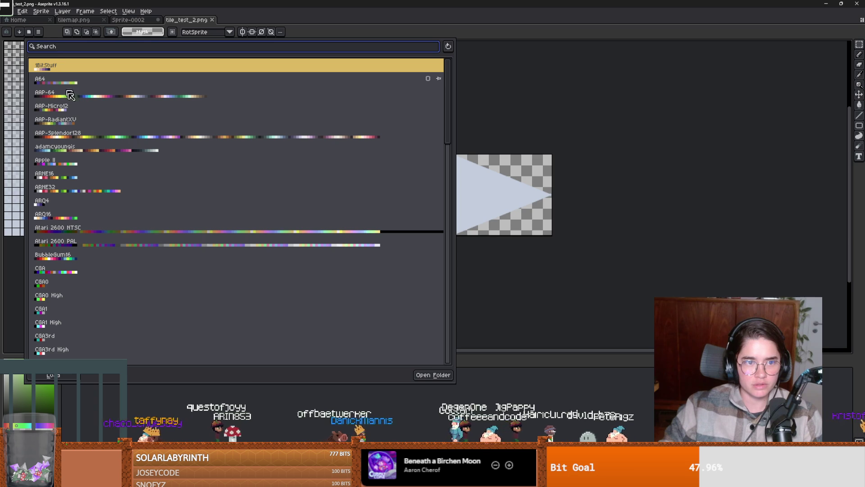
pyautogui.click(140, 92)
pyautogui.click(11, 122)
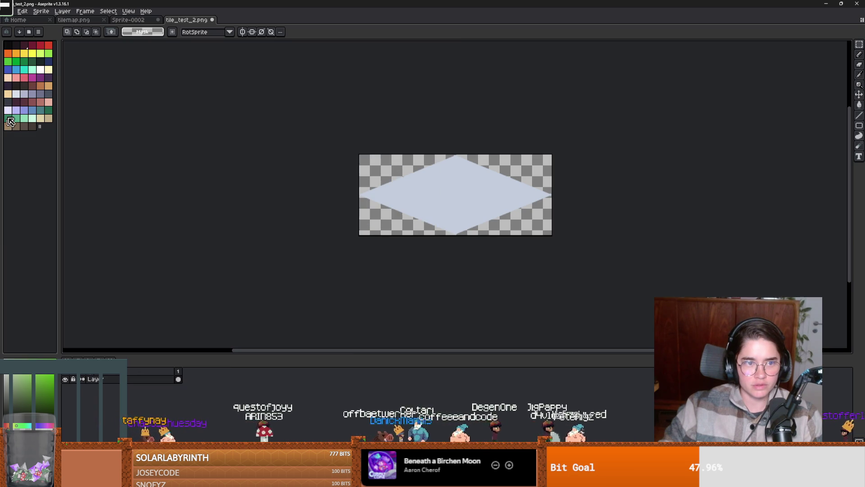
pyautogui.click(28, 78)
pyautogui.press('g')
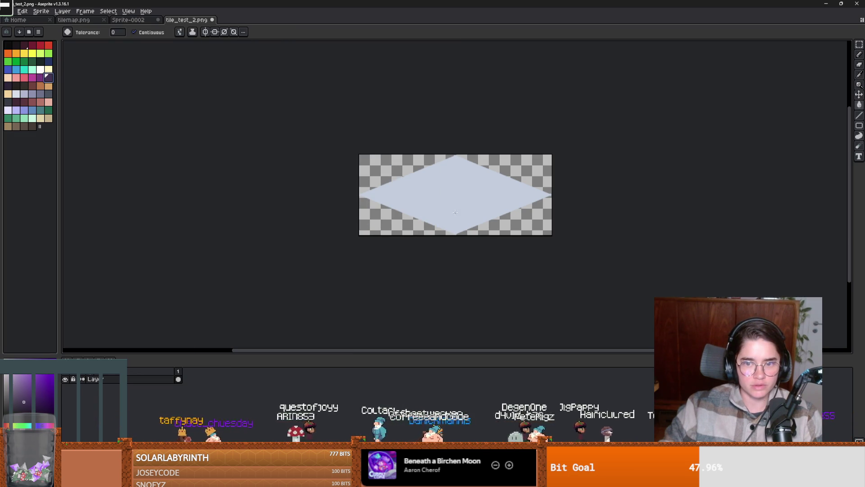
pyautogui.click(408, 210)
# Save the purple tile as a new file, tile_test_3.png, and return to Godot
pyautogui.click(10, 19)
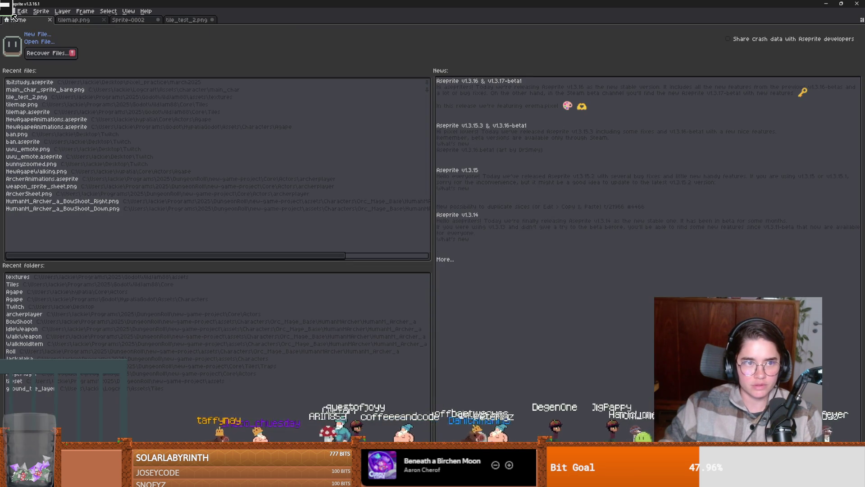
pyautogui.click(173, 20)
pyautogui.click(6, 11)
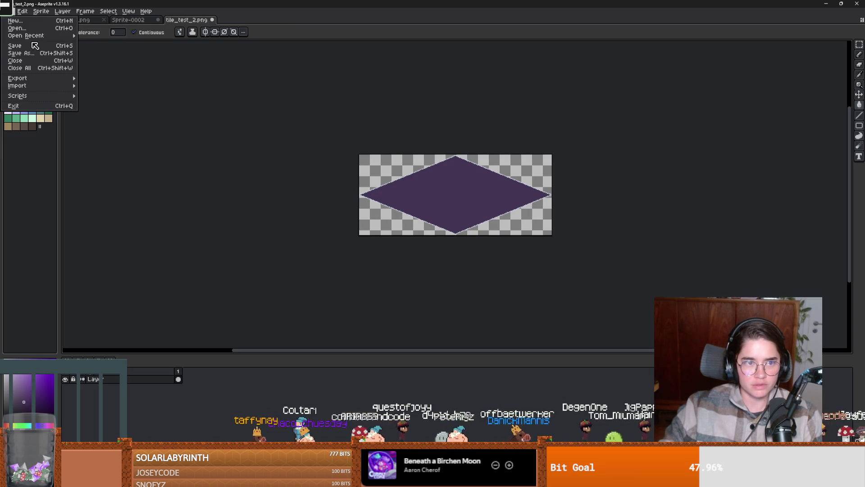
pyautogui.press('Return')
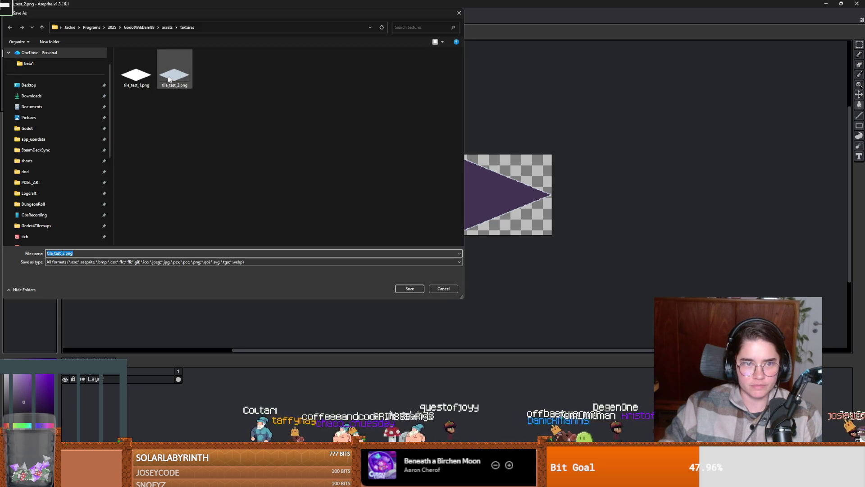
pyautogui.click(66, 254)
pyautogui.press('BackSpace')
pyautogui.write('3')
pyautogui.press('Return')
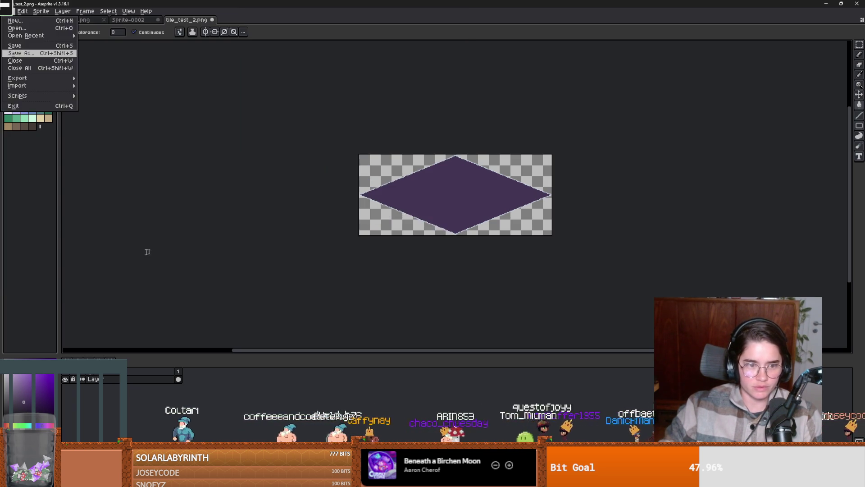
pyautogui.hotkey('alt', 'Tab')
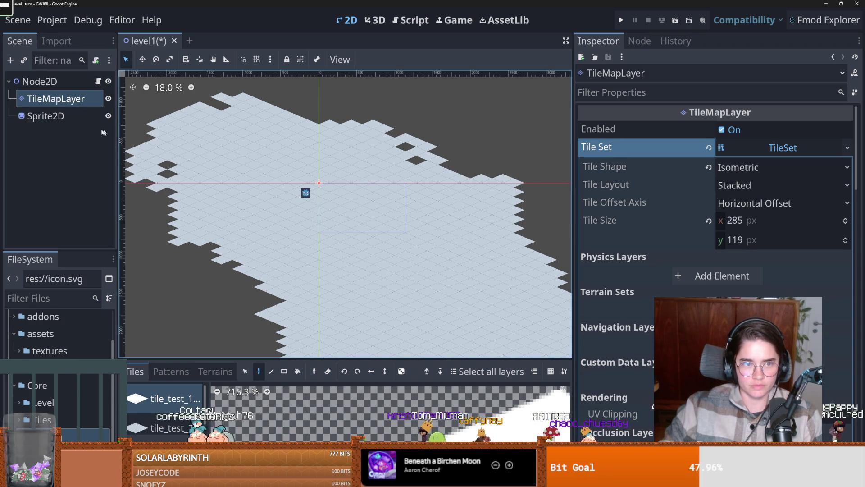
# Duplicate TileMapLayer and erase all tiles from the copy
pyautogui.hotkey('ctrl', 'd')
pyautogui.scroll(-10, 262, 255)
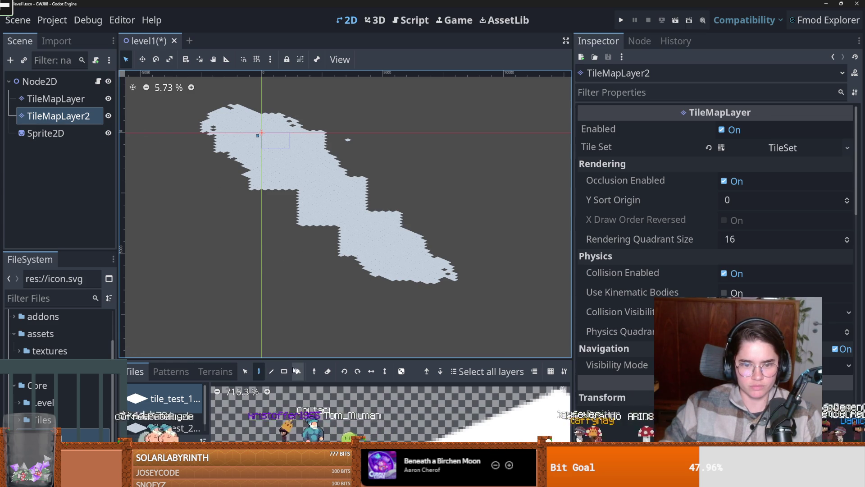
pyautogui.click(108, 99)
pyautogui.click(284, 371)
pyautogui.click(328, 371)
pyautogui.moveTo(498, 315); pyautogui.dragTo(181, 62)
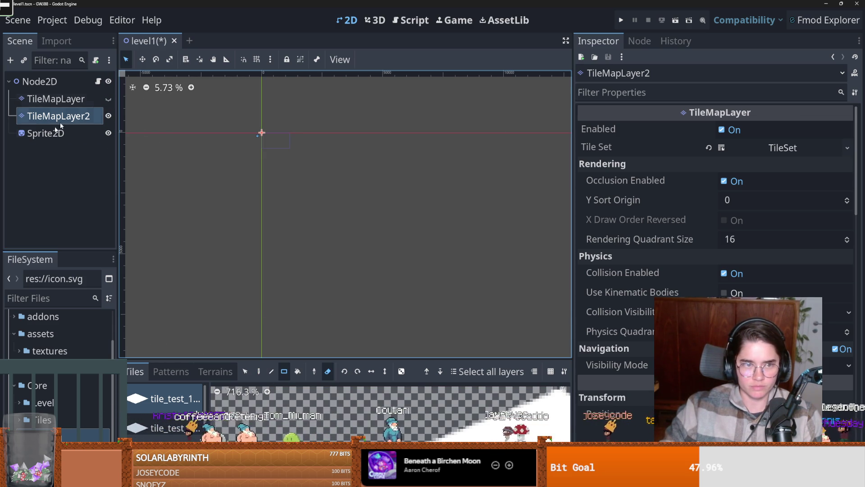
pyautogui.click(108, 98)
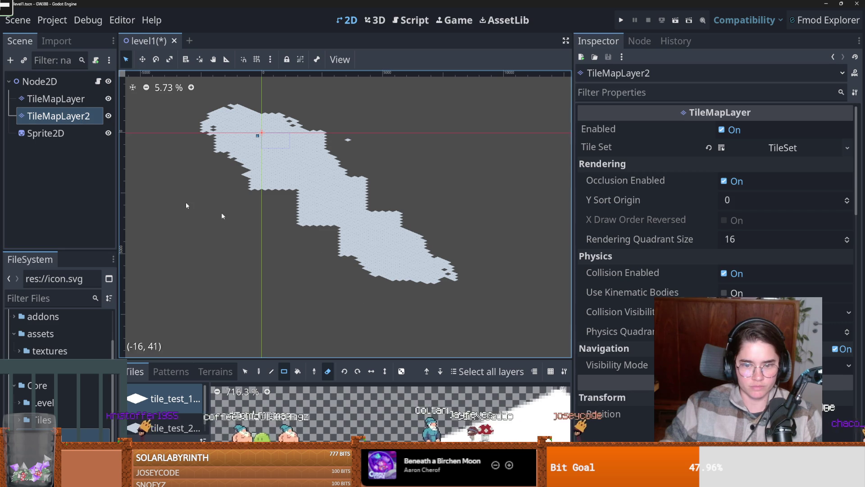
# Add tile_test_3.png to the TileSet as a new atlas source with automatic tiles
pyautogui.moveTo(338, 359); pyautogui.dragTo(338, 285)
pyautogui.click(315, 480)
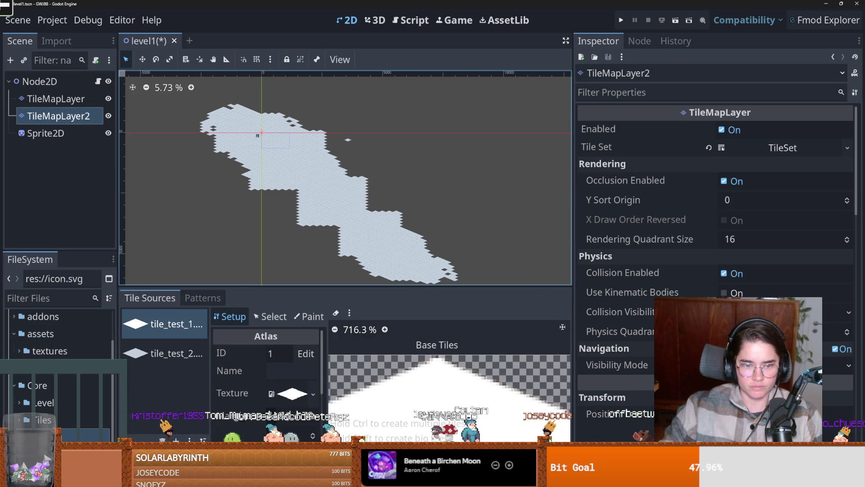
pyautogui.click(19, 351)
pyautogui.moveTo(68, 402); pyautogui.dragTo(165, 383)
pyautogui.click(385, 259)
pyautogui.scroll(-3, 437, 383)
pyautogui.click(289, 480)
pyautogui.scroll(3, 248, 148)
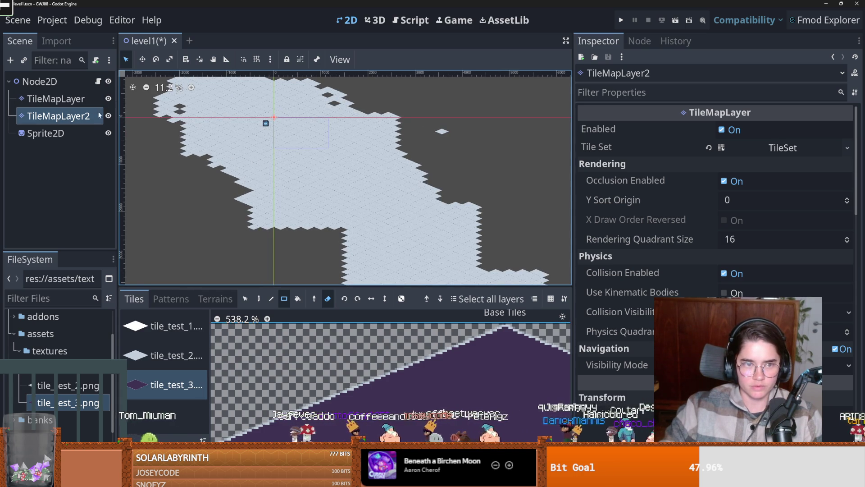
# Rename the duplicate layer to player and paint one dark purple tile below the origin
pyautogui.click(58, 115)
pyautogui.write('player')
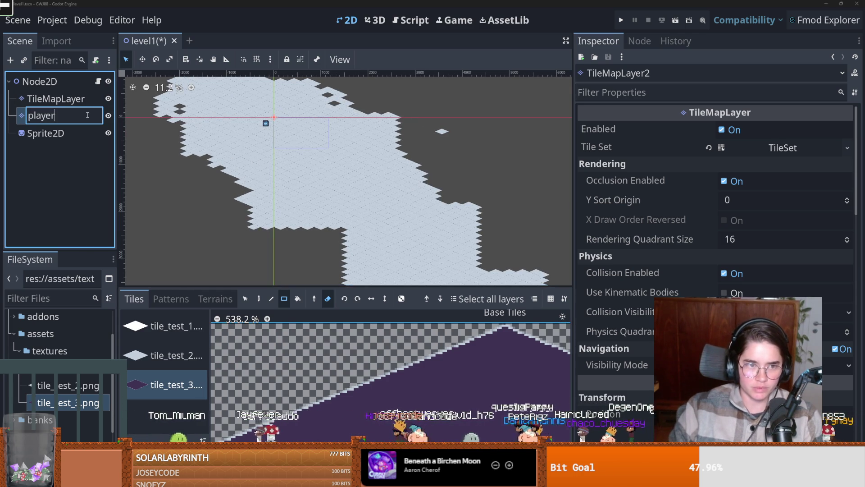
pyautogui.press('Return')
pyautogui.scroll(2, 293, 173)
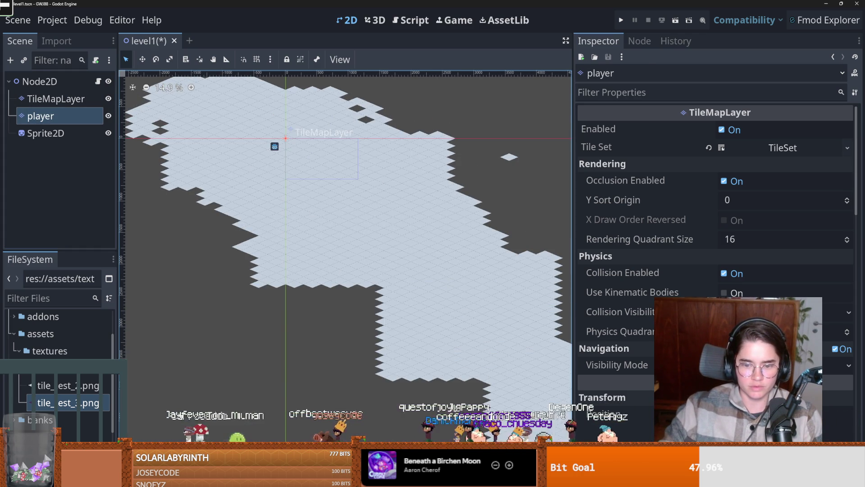
pyautogui.click(285, 168)
pyautogui.scroll(2, 303, 210)
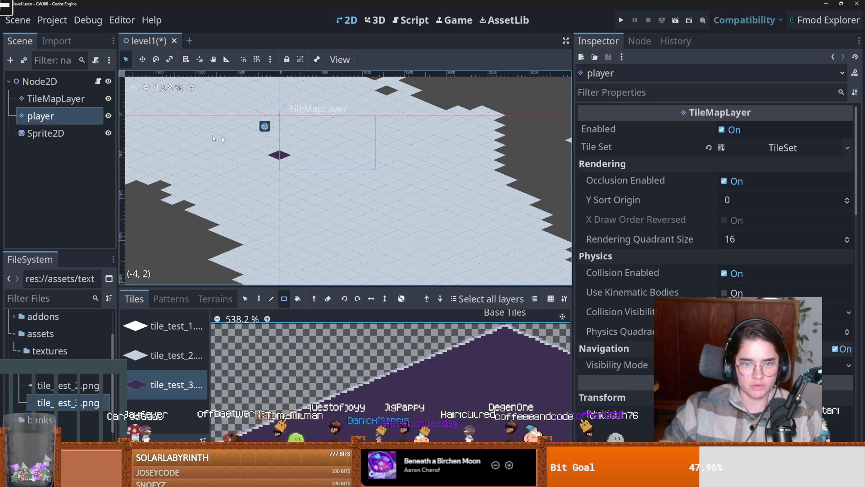
pyautogui.click(98, 81)
pyautogui.click(98, 81)
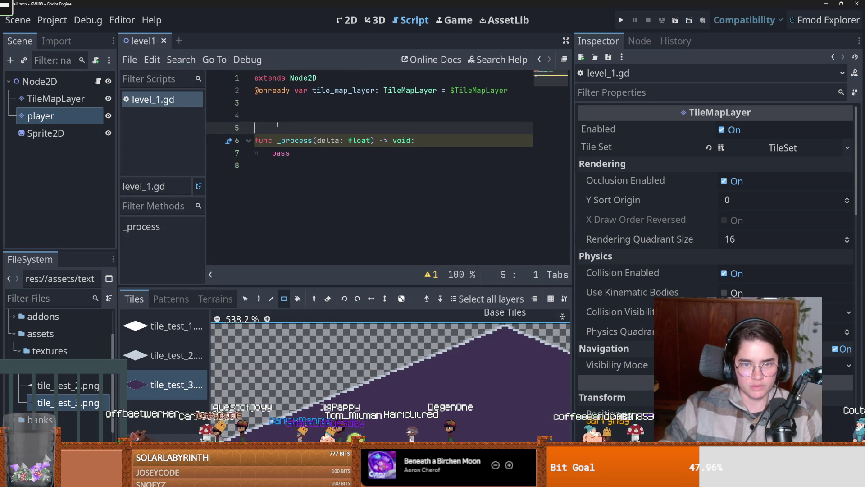
# Replace pass in _process with a tile_map_layer.position assignment
pyautogui.press('BackSpace')
pyautogui.hotkey('ctrl', 's')
pyautogui.doubleClick(280, 141)
pyautogui.doubleClick(325, 90)
pyautogui.hotkey('ctrl', 'c')
pyautogui.doubleClick(281, 140)
pyautogui.hotkey('ctrl', 'v')
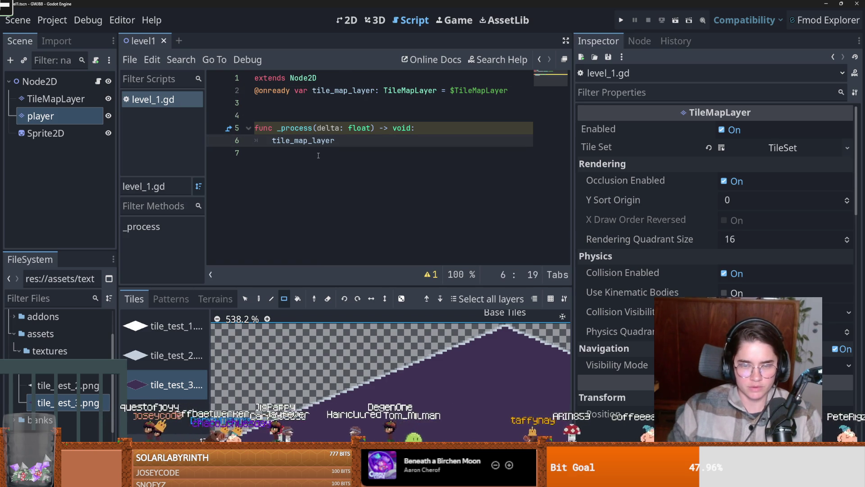
pyautogui.write('.position ')
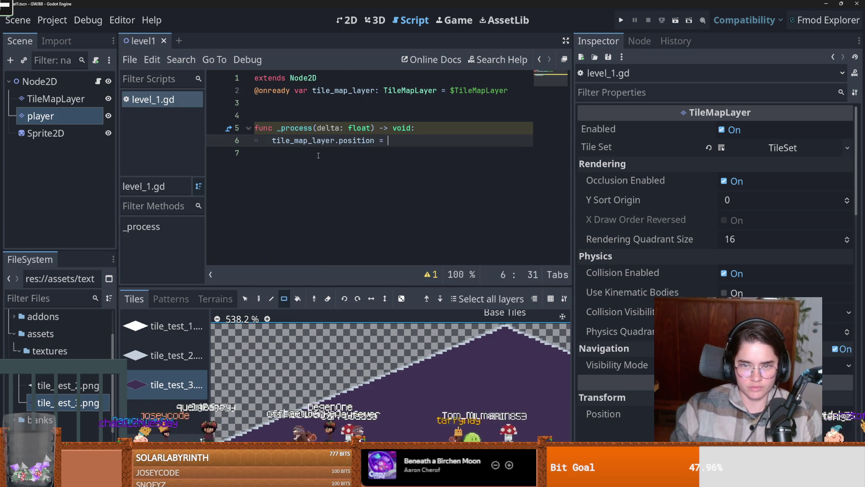
pyautogui.write('= V')
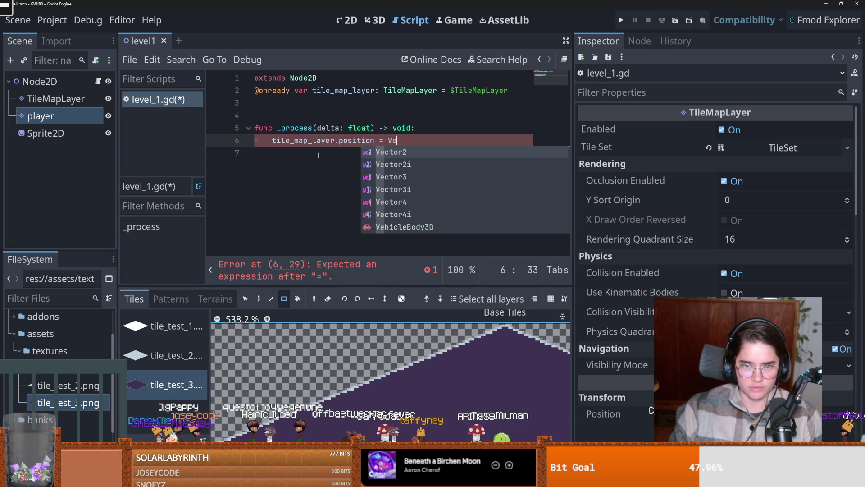
pyautogui.press('BackSpace')
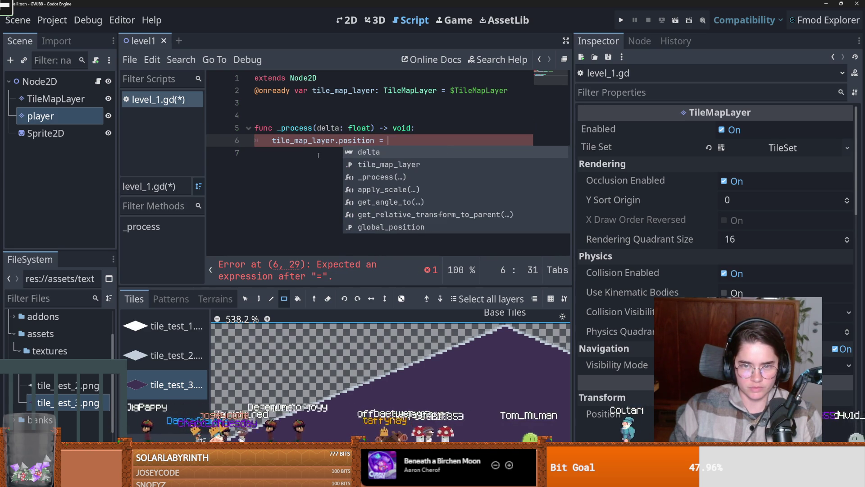
# Set the assignment to tile_map_layer.position minus a Vector2 offset
pyautogui.moveTo(370, 141); pyautogui.dragTo(247, 141)
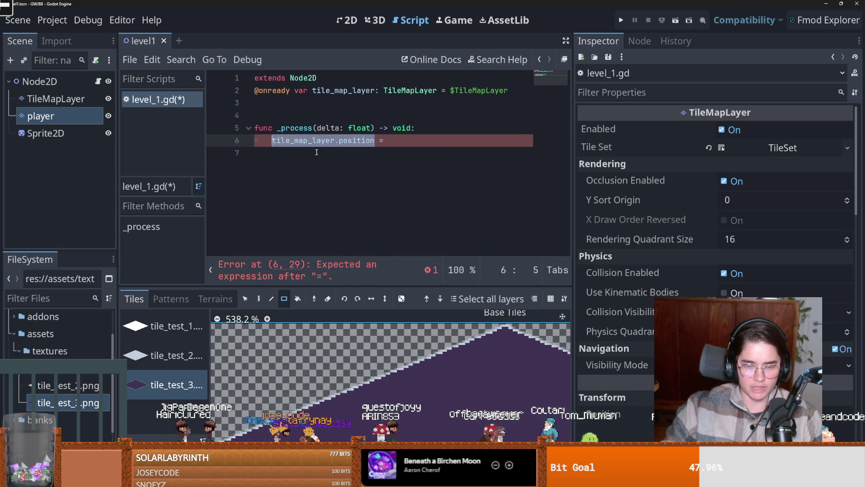
pyautogui.click(393, 141)
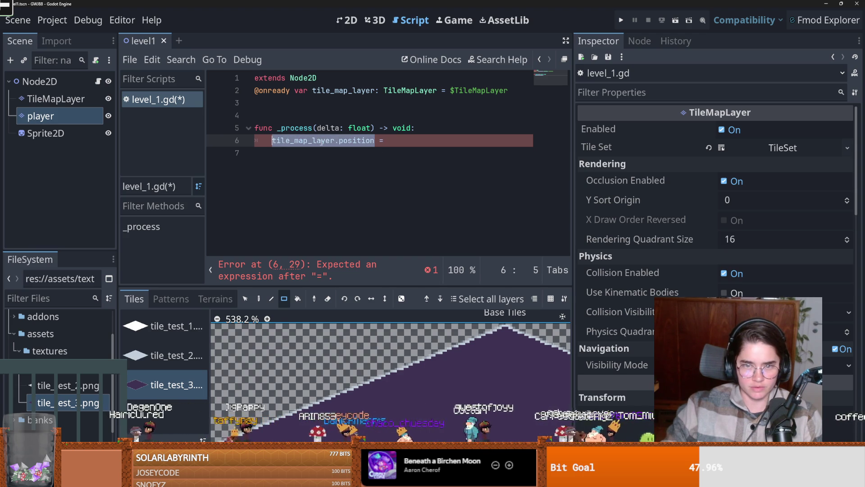
pyautogui.hotkey('ctrl', 'c')
pyautogui.click(392, 141)
pyautogui.hotkey('ctrl', 'v')
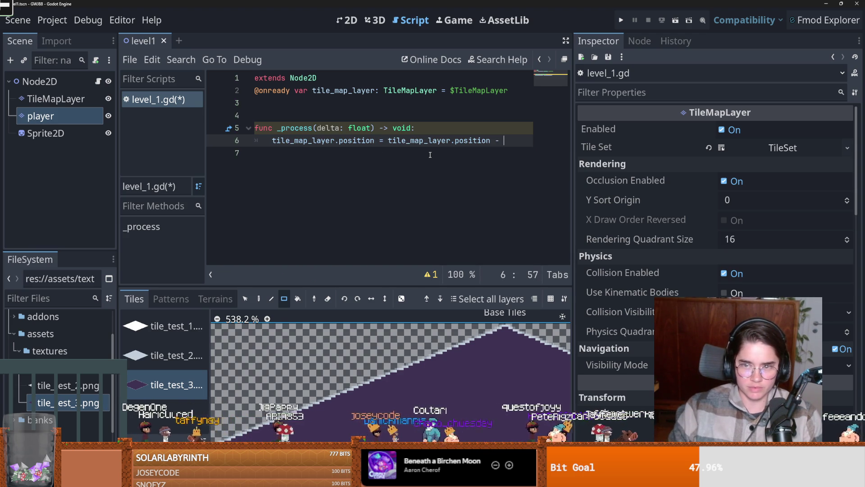
pyautogui.write('Vector2(')
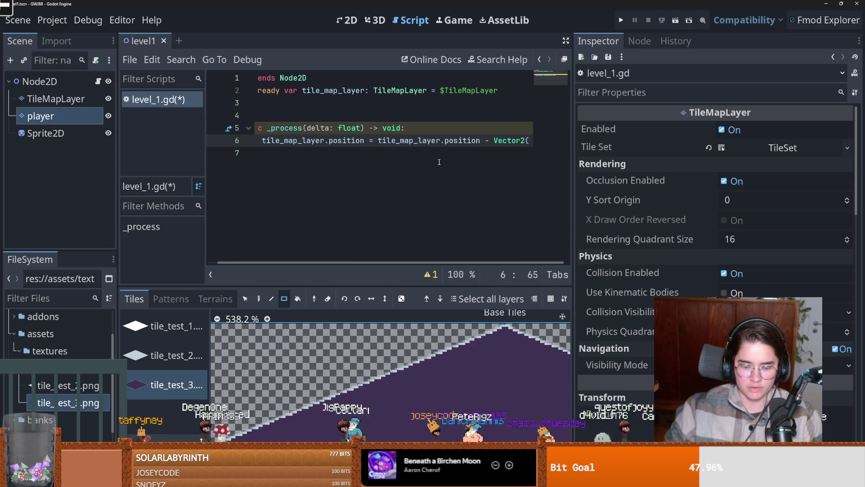
pyautogui.write('100,100)')
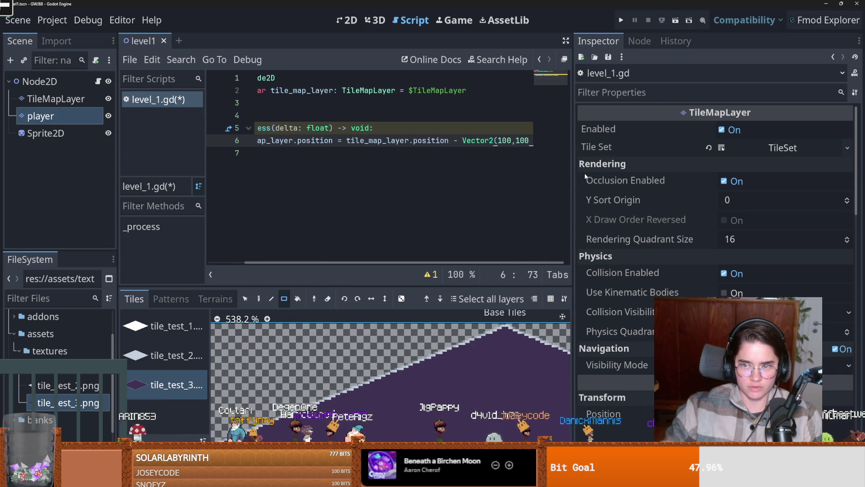
# Multiply the offset by speed, declare var speed = 200 above, and save
pyautogui.doubleClick(575, 177)
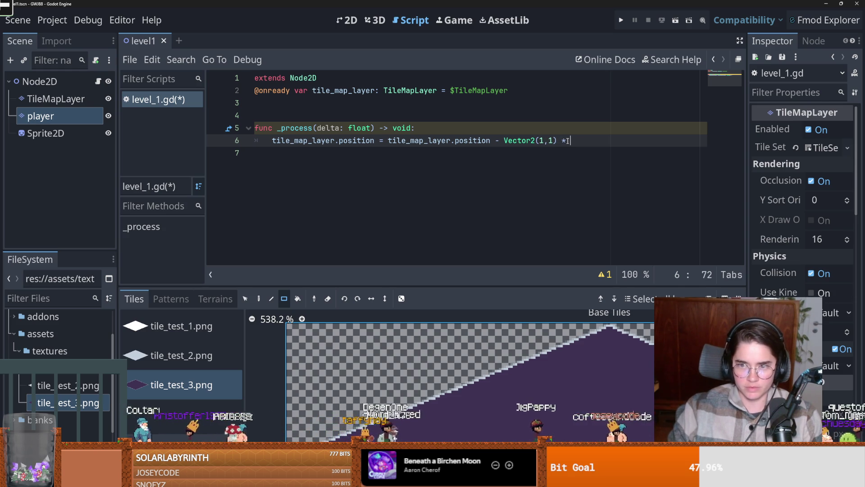
pyautogui.write('d')
pyautogui.press('Escape')
pyautogui.click(281, 104)
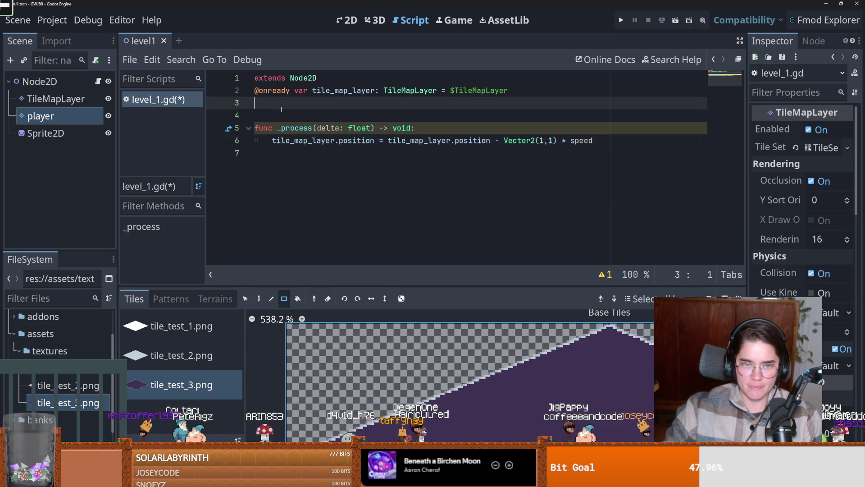
pyautogui.press('Return')
pyautogui.write('var speed = 1')
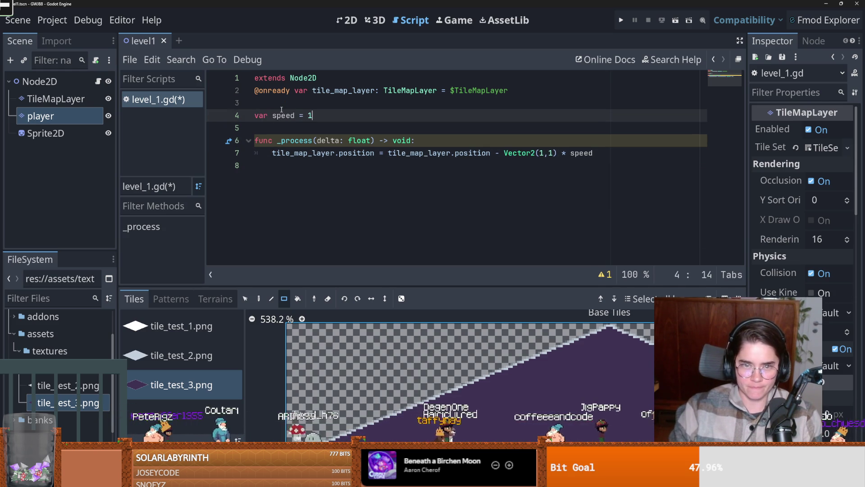
pyautogui.press('BackSpace')
pyautogui.write('20')
pyautogui.hotkey('ctrl', 's')
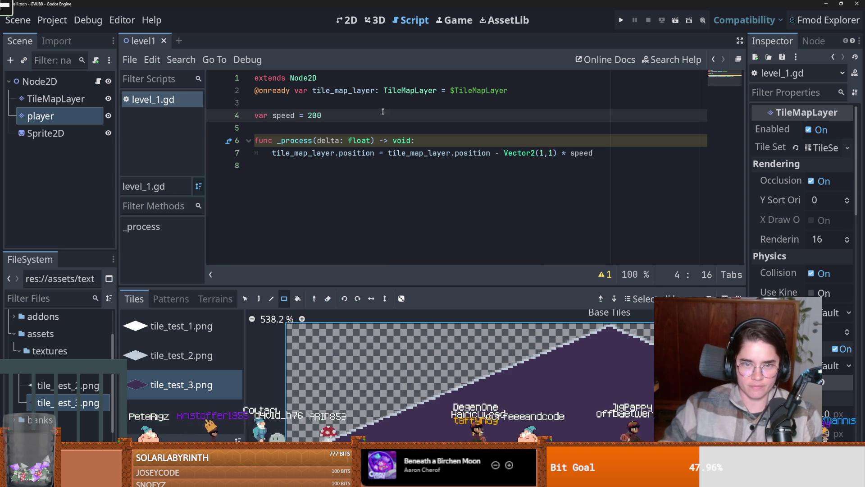
# Test-run level1 as the main scene, stop it, and return to the 2D level view
pyautogui.click(621, 21)
pyautogui.click(536, 256)
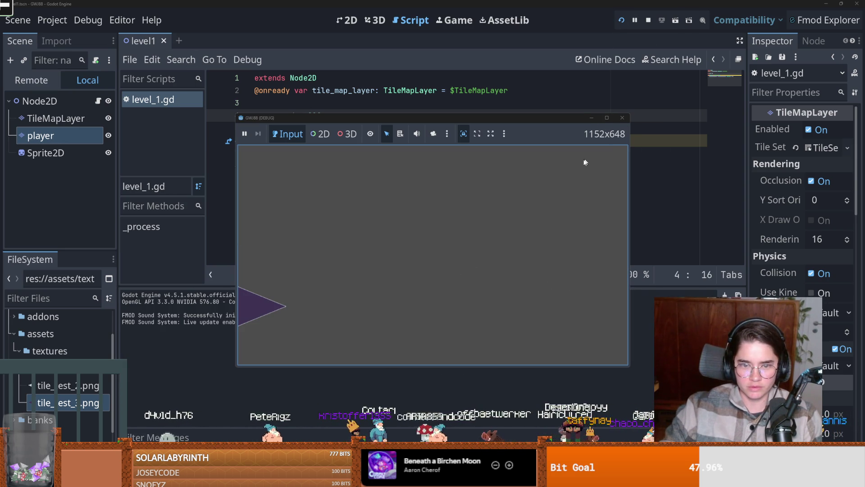
pyautogui.click(622, 117)
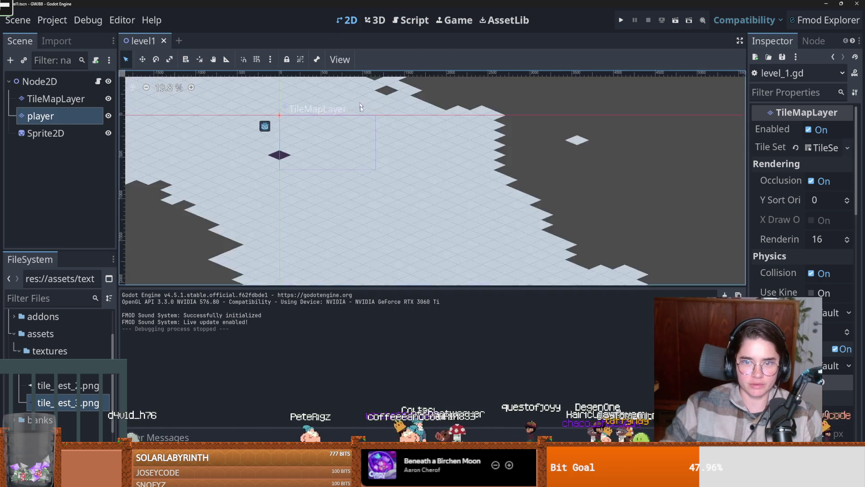
pyautogui.scroll(-1, 368, 165)
pyautogui.click(108, 82)
pyautogui.click(108, 82)
pyautogui.click(98, 82)
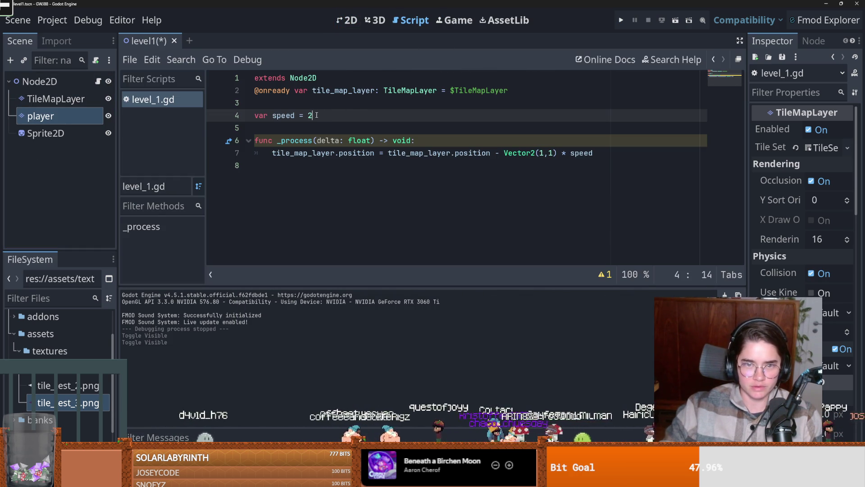
pyautogui.click(347, 21)
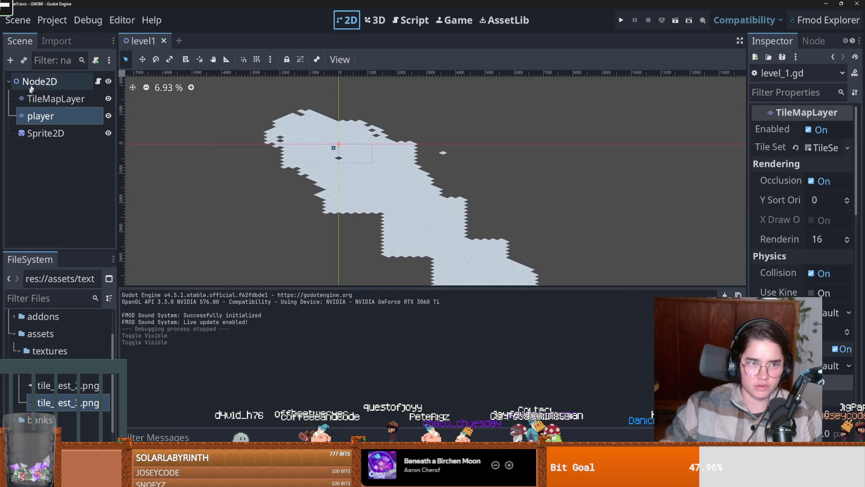
pyautogui.rightClick(37, 82)
# Add a Camera2D child to Node2D with zoom 0.165
pyautogui.click(60, 112)
pyautogui.write('cam')
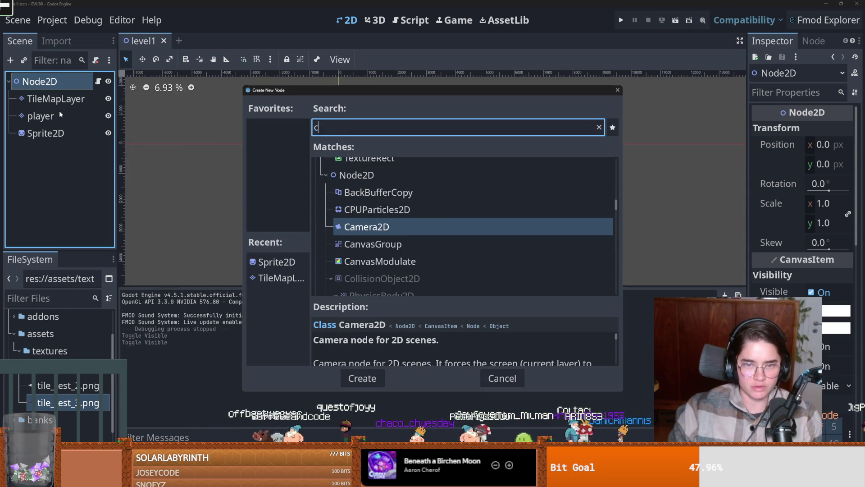
pyautogui.press('Return')
pyautogui.scroll(-2, 211, 172)
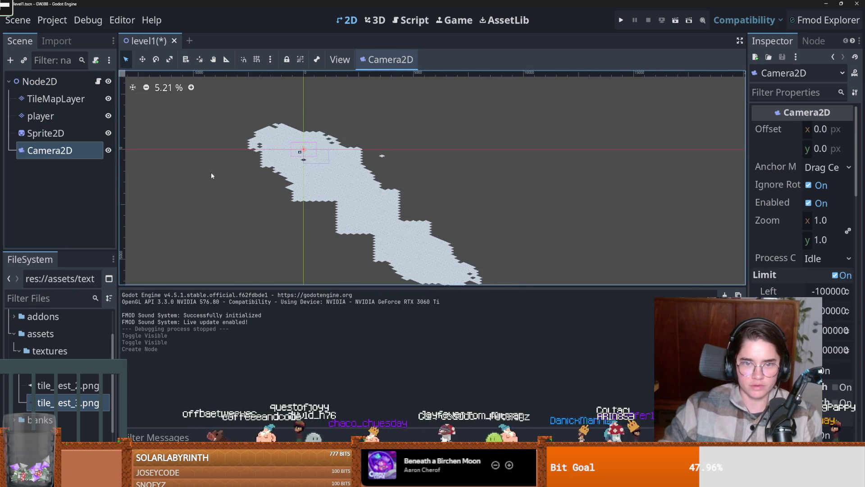
pyautogui.scroll(2, 252, 180)
pyautogui.moveTo(807, 221); pyautogui.dragTo(818, 221)
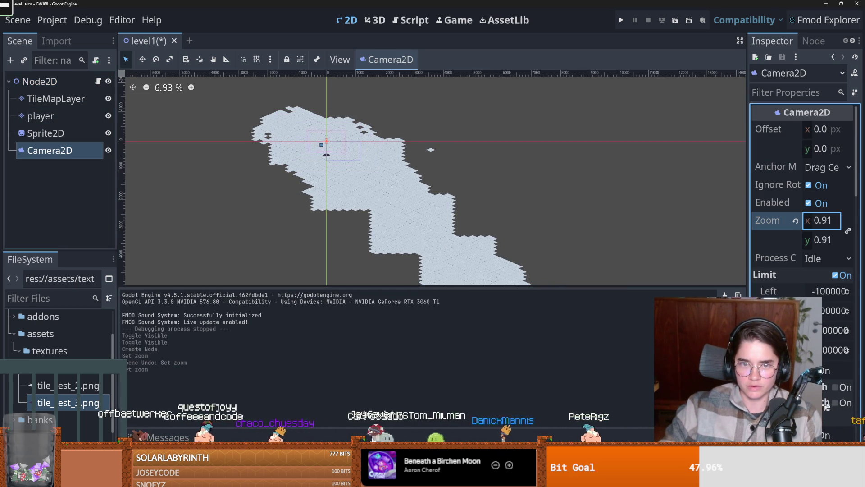
pyautogui.moveTo(825, 220); pyautogui.dragTo(818, 221)
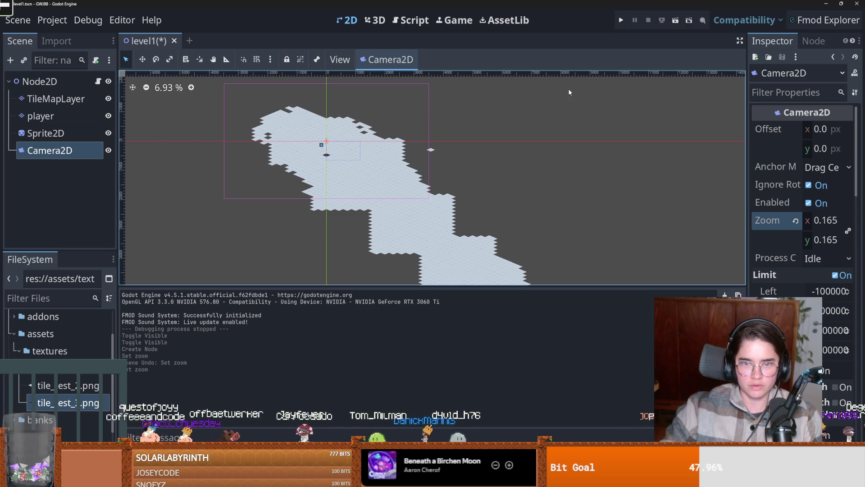
# Change the script's speed to 50 and test-run the game
pyautogui.click(97, 81)
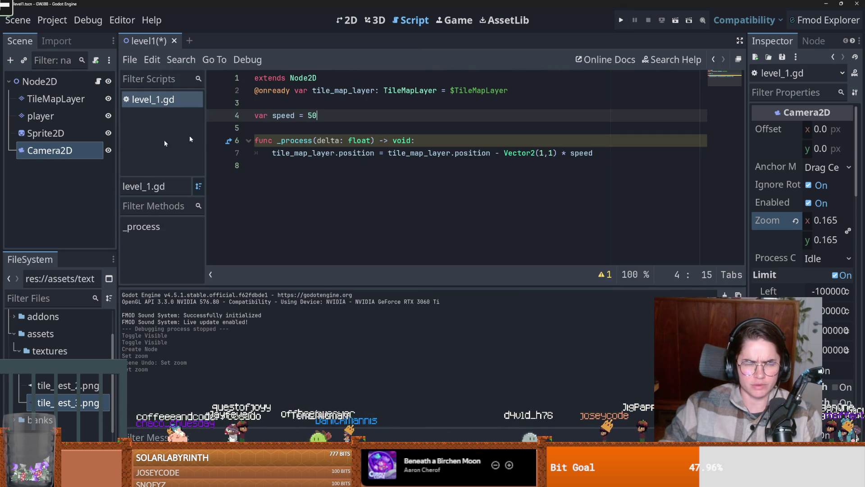
pyautogui.click(621, 20)
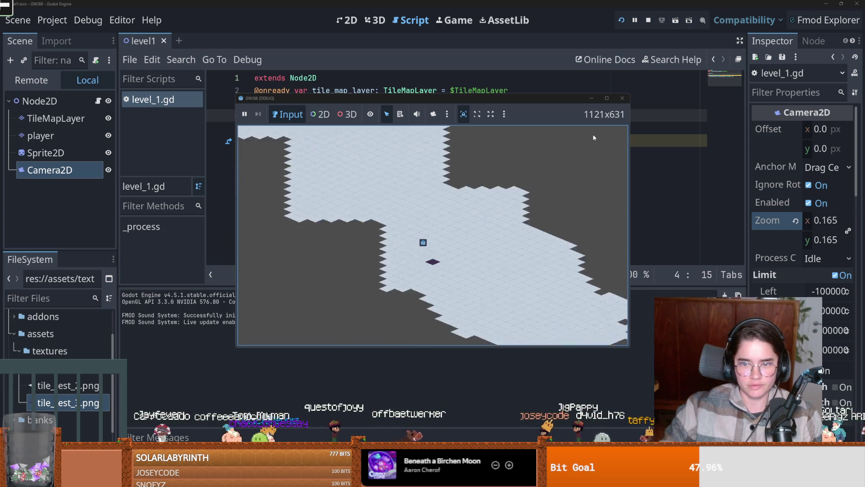
pyautogui.click(622, 98)
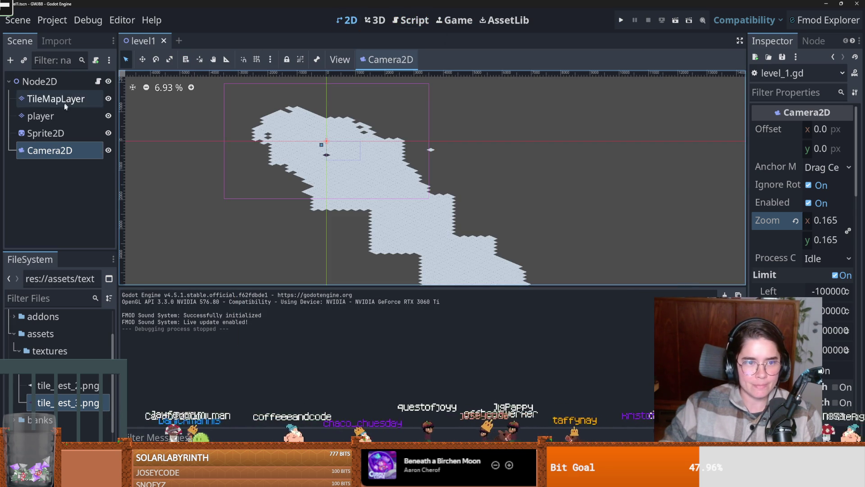
pyautogui.click(56, 99)
pyautogui.scroll(-2, 180, 145)
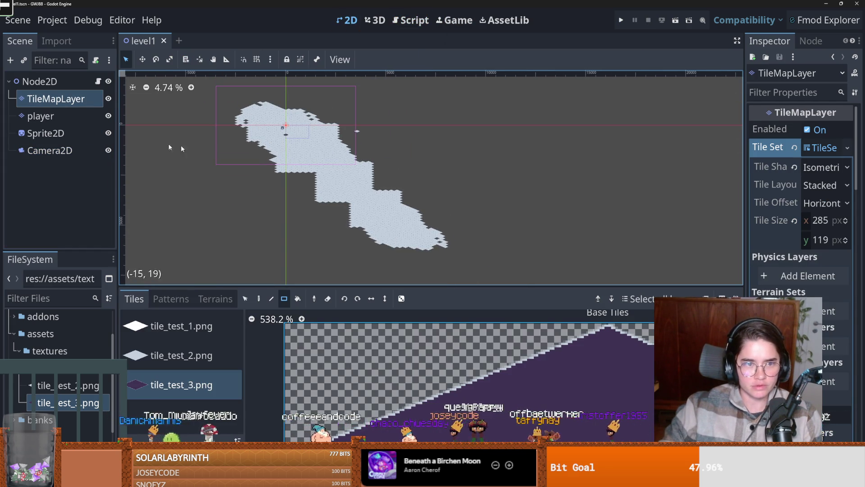
# Delete the Sprite2D node from the level
pyautogui.click(41, 116)
pyautogui.rightClick(63, 133)
pyautogui.click(185, 411)
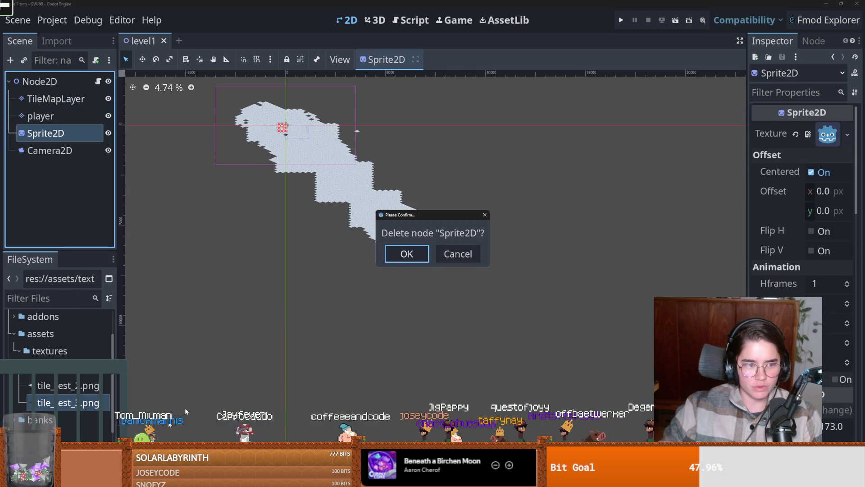
pyautogui.click(407, 254)
# Rename TileMapLayer to ground and save the scene
pyautogui.click(64, 104)
pyautogui.doubleClick(66, 99)
pyautogui.write('g')
pyautogui.press('Return')
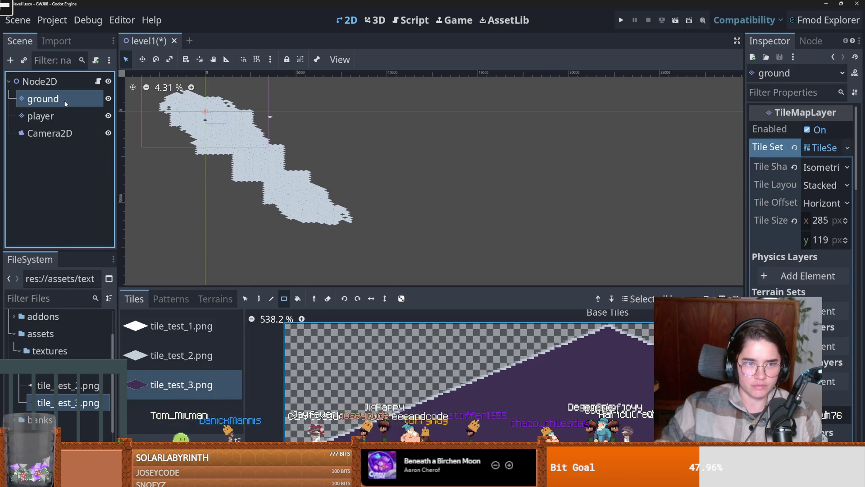
pyautogui.hotkey('ctrl', 's')
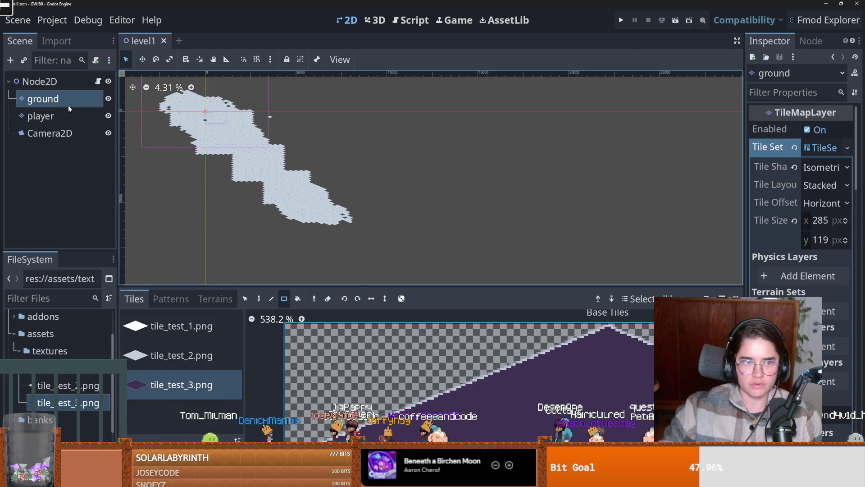
# Paint test tiles from tile_test_1.png onto the ground layer
pyautogui.click(180, 325)
pyautogui.scroll(-1, 324, 260)
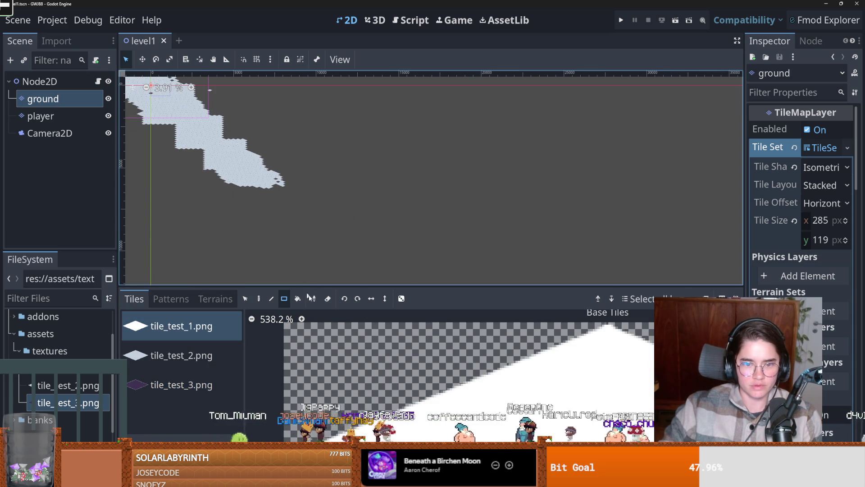
pyautogui.click(284, 204)
pyautogui.hotkey('ctrl', 'a')
pyautogui.write('ca')
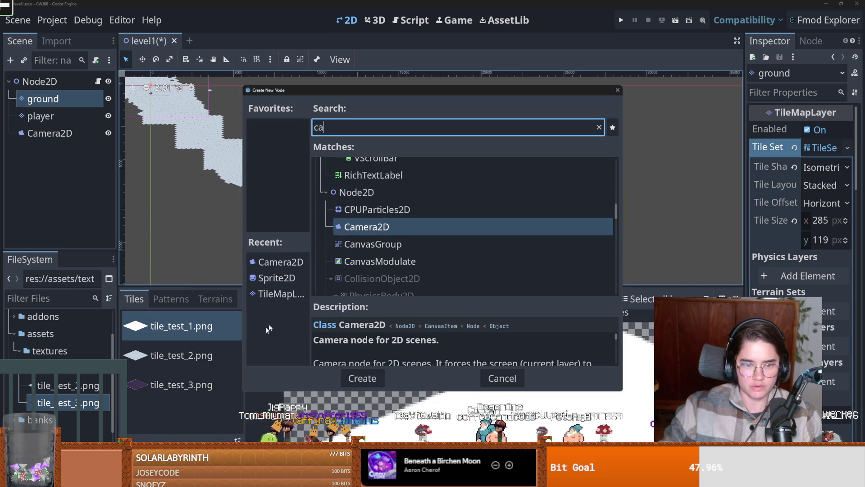
pyautogui.click(502, 379)
pyautogui.moveTo(276, 203)
pyautogui.mouseDown()
pyautogui.moveTo(265, 185)
pyautogui.moveTo(282, 226)
pyautogui.moveTo(295, 201)
pyautogui.moveTo(269, 181)
pyautogui.mouseUp()
pyautogui.hotkey('ctrl', 's')
# Undo the purple tiles at the lower-right edge and hide the ground layer
pyautogui.press('Escape')
pyautogui.click(258, 299)
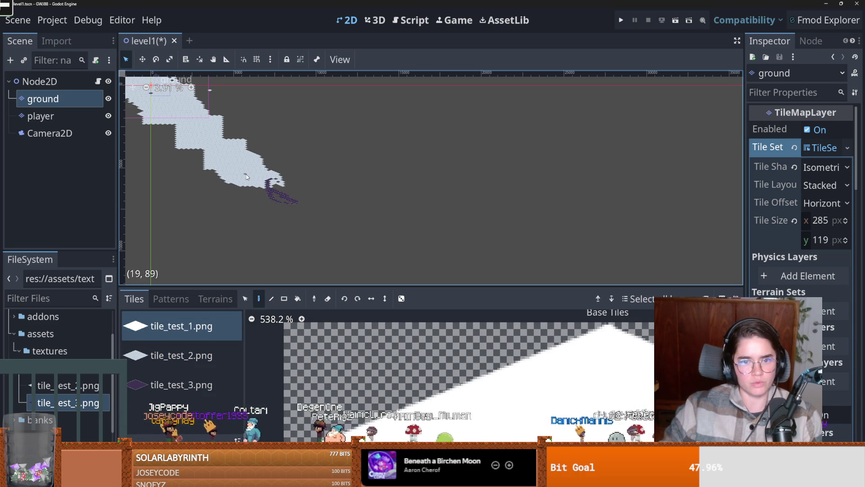
pyautogui.hotkey('ctrl', 'z')
pyautogui.click(98, 102)
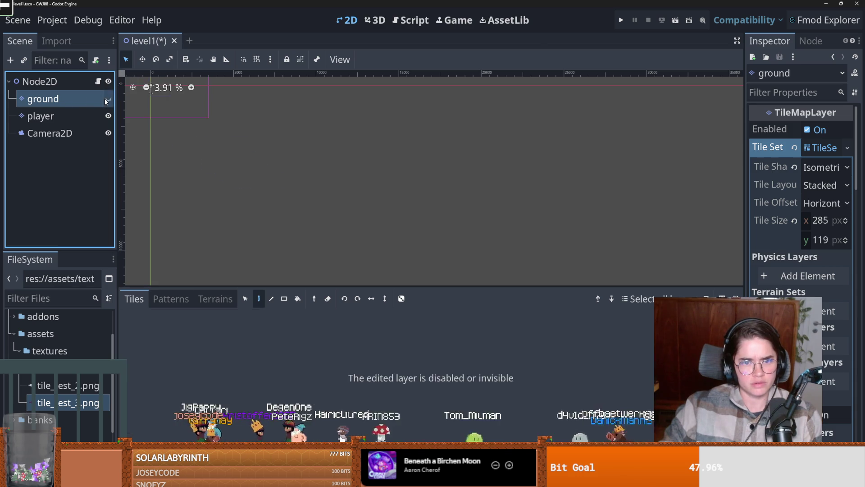
# Paint purple tiles along the ground's lower-right edge and a white strip across it
pyautogui.moveTo(269, 195); pyautogui.dragTo(294, 183)
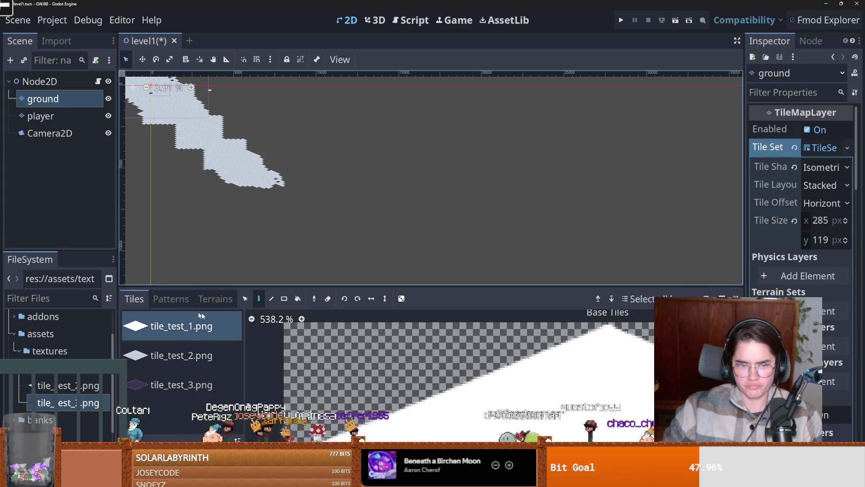
pyautogui.scroll(5, 251, 220)
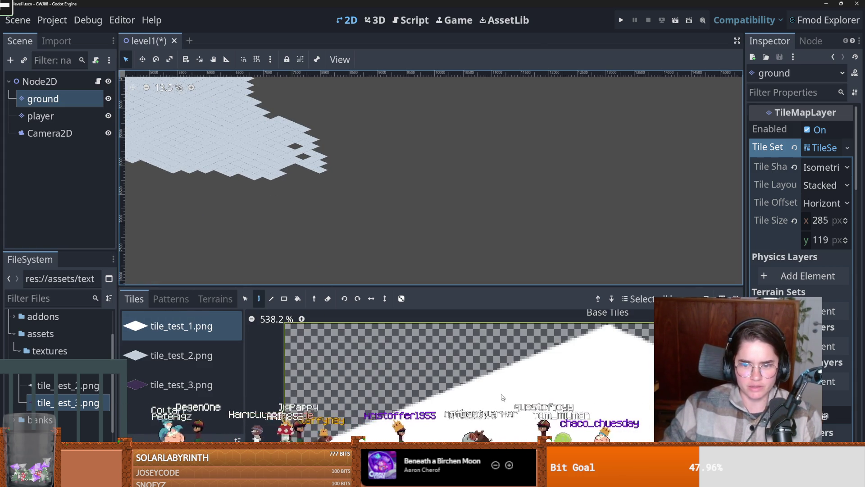
pyautogui.scroll(-4, 274, 197)
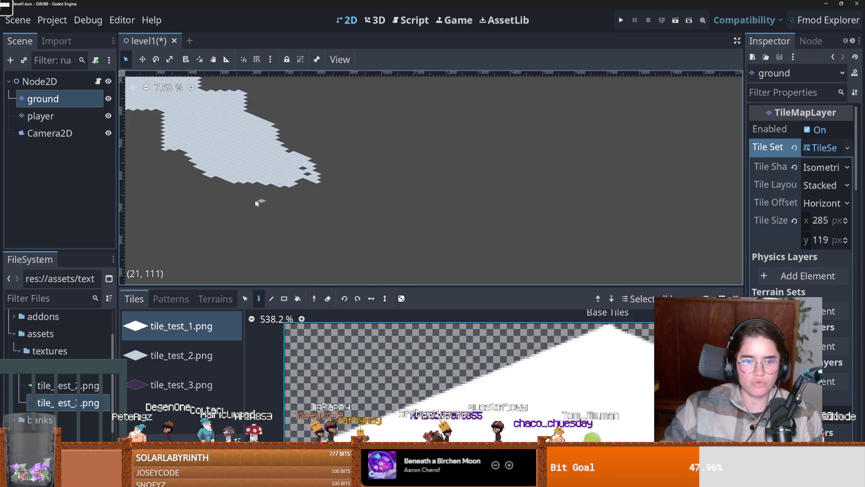
pyautogui.moveTo(272, 163); pyautogui.dragTo(261, 152)
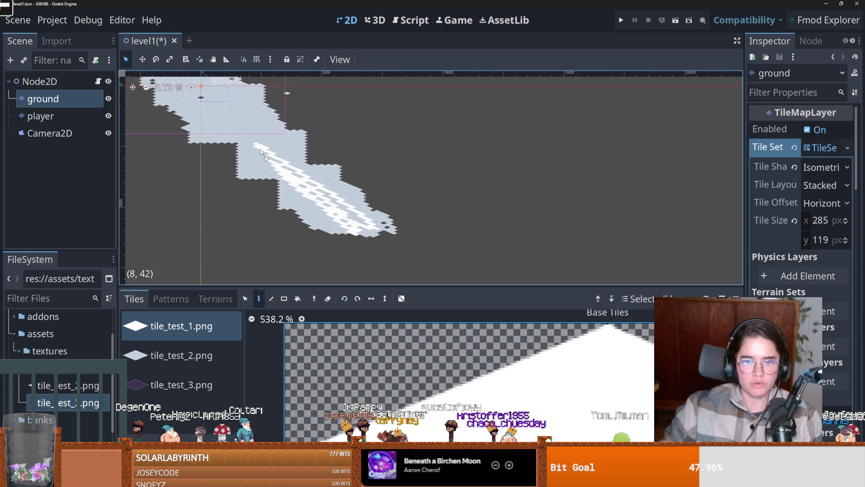
pyautogui.moveTo(311, 198); pyautogui.dragTo(311, 198)
# Paint rectangles of tile_test_1 tiles to extend the ground down-right
pyautogui.click(284, 298)
pyautogui.moveTo(382, 237)
pyautogui.mouseDown()
pyautogui.moveTo(308, 185)
pyautogui.moveTo(343, 212)
pyautogui.mouseUp()
pyautogui.moveTo(306, 180); pyautogui.dragTo(314, 189)
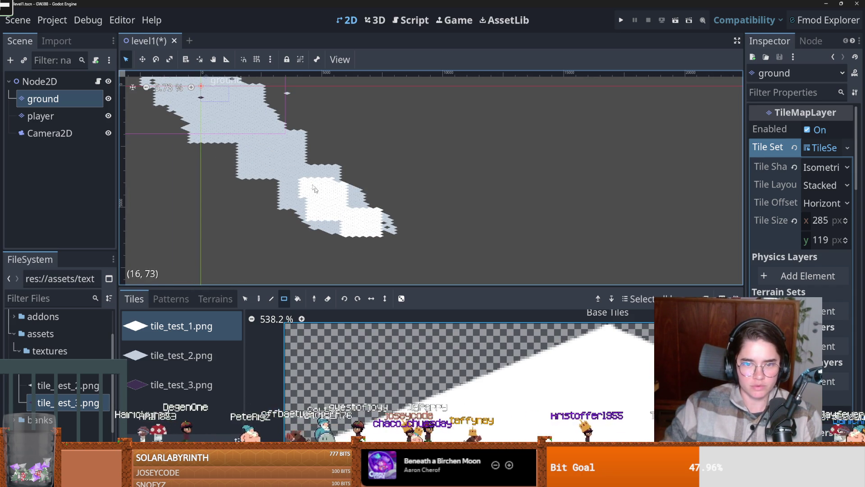
pyautogui.scroll(2, 289, 175)
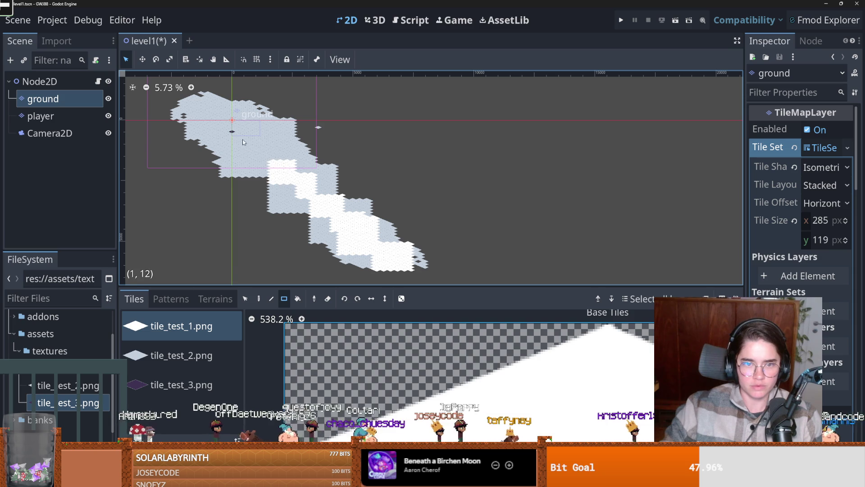
pyautogui.moveTo(234, 122)
pyautogui.mouseDown()
pyautogui.moveTo(263, 131)
pyautogui.moveTo(221, 140)
pyautogui.moveTo(325, 197)
pyautogui.moveTo(318, 193)
pyautogui.mouseUp()
pyautogui.scroll(-2, 234, 136)
pyautogui.scroll(-3, 293, 175)
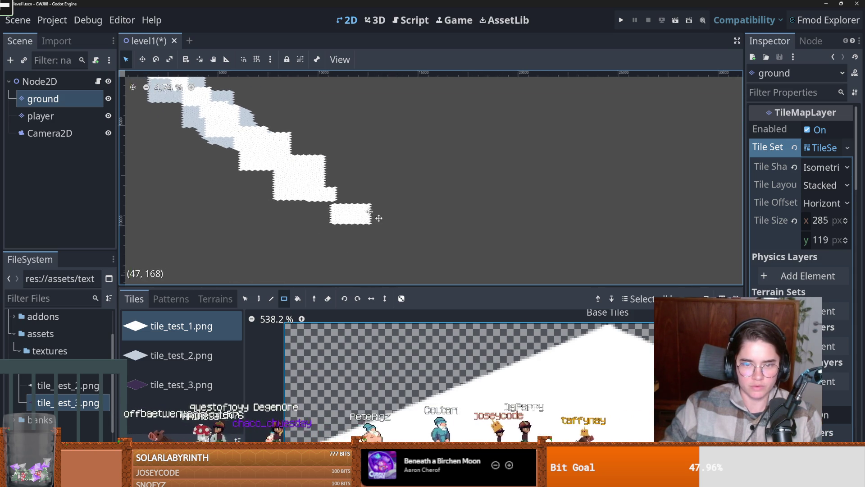
pyautogui.scroll(-2, 269, 155)
# Continue the diagonal chain of tile blocks down-right, ending with a large block
pyautogui.moveTo(270, 155); pyautogui.dragTo(312, 189)
pyautogui.moveTo(309, 189); pyautogui.dragTo(381, 235)
pyautogui.moveTo(381, 235); pyautogui.dragTo(397, 243)
pyautogui.moveTo(395, 243); pyautogui.dragTo(425, 258)
pyautogui.scroll(-1, 428, 254)
pyautogui.moveTo(236, 132); pyautogui.dragTo(282, 162)
pyautogui.moveTo(278, 162); pyautogui.dragTo(319, 189)
pyautogui.moveTo(328, 196); pyautogui.dragTo(345, 202)
pyautogui.moveTo(379, 227)
pyautogui.mouseDown()
pyautogui.moveTo(298, 182)
pyautogui.moveTo(383, 229)
pyautogui.moveTo(325, 182)
pyautogui.moveTo(330, 195)
pyautogui.moveTo(311, 193)
pyautogui.moveTo(321, 193)
pyautogui.mouseUp()
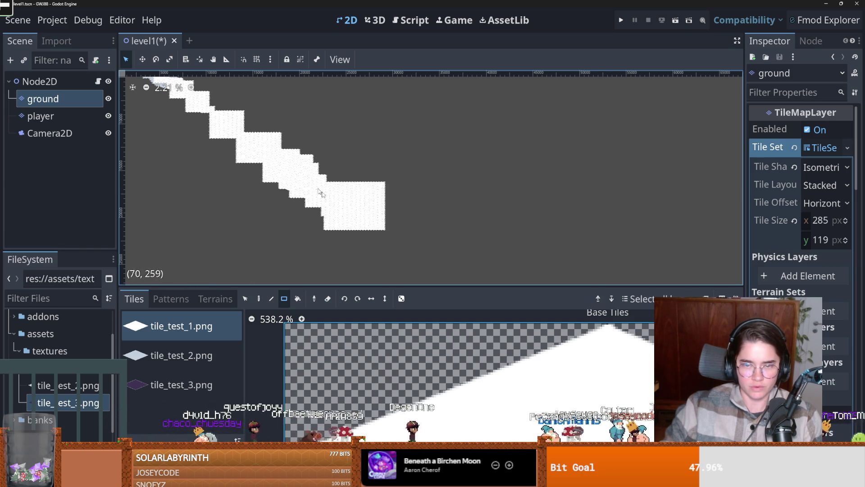
# Select tile_test_2.png and draw an outline around the white ground area with the Paint tool
pyautogui.click(180, 355)
pyautogui.moveTo(318, 236); pyautogui.dragTo(270, 185)
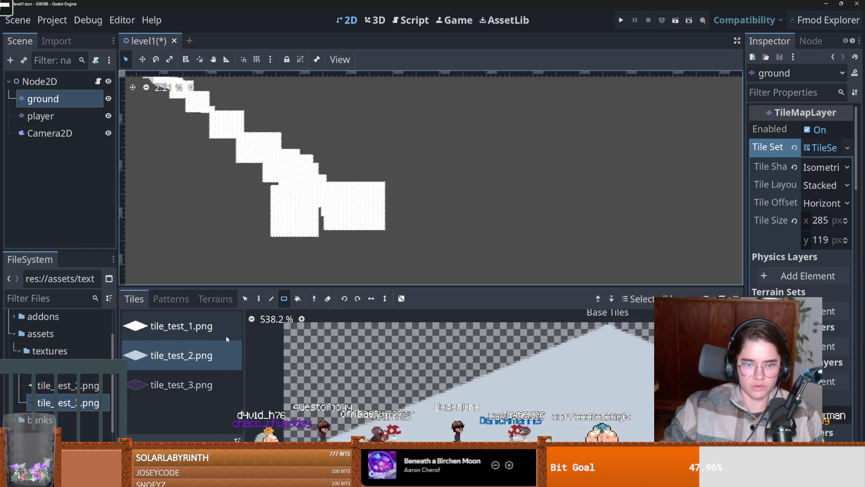
pyautogui.scroll(-5, 399, 348)
pyautogui.scroll(-3, 398, 348)
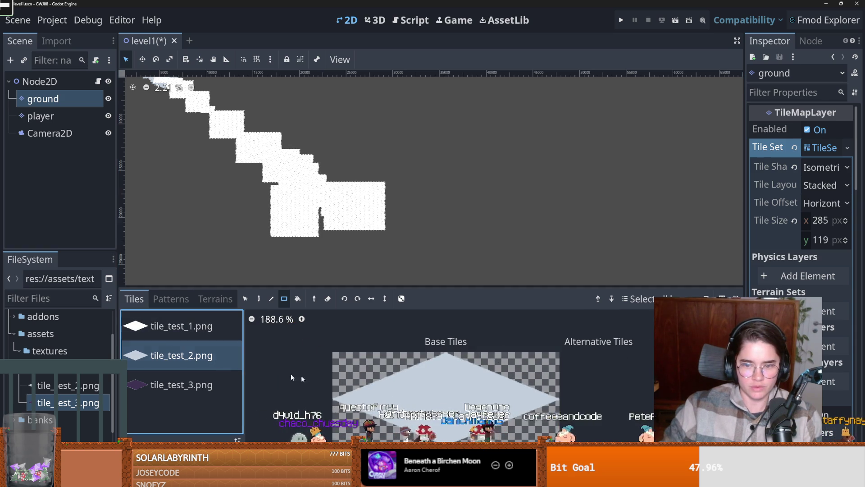
pyautogui.hscroll(-2, 316, 252)
pyautogui.press('d')
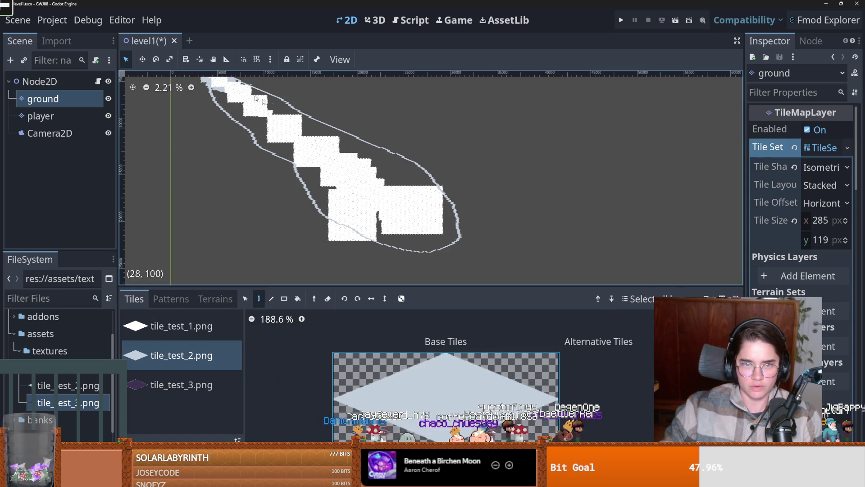
# Bucket-fill the gaps inside the outline with pale blue tiles, then save and run the game
pyautogui.press('b')
pyautogui.click(312, 180)
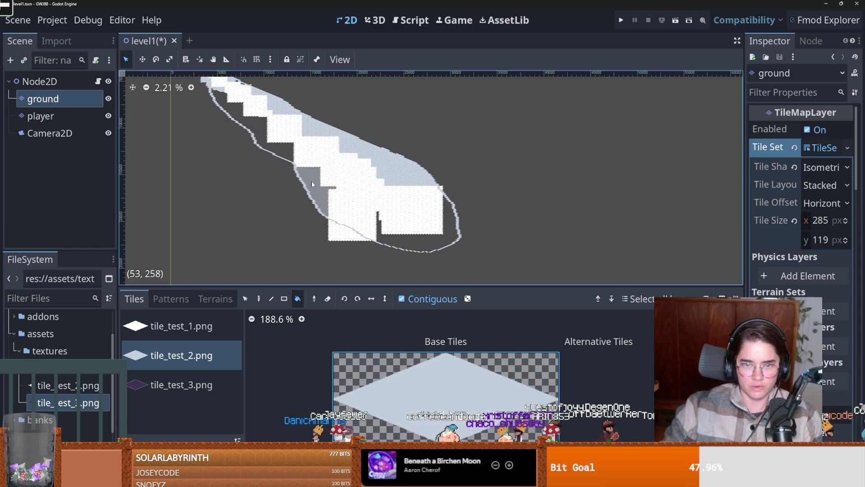
pyautogui.click(271, 148)
pyautogui.click(432, 243)
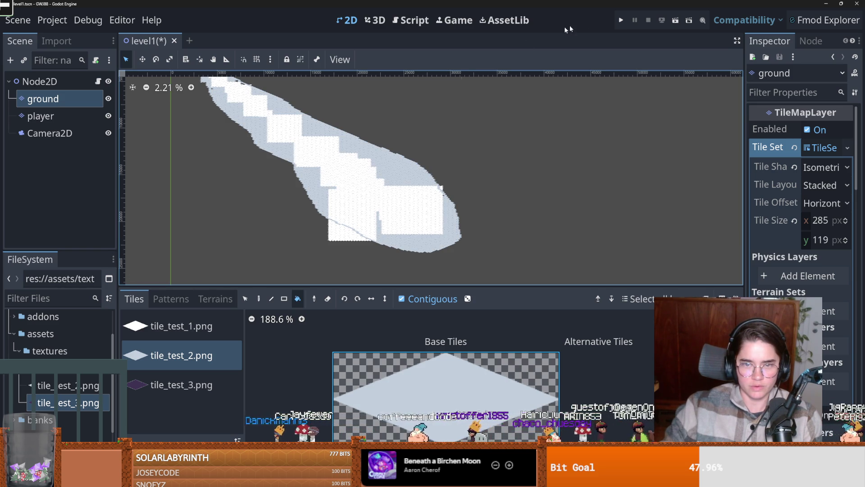
pyautogui.press('F5')
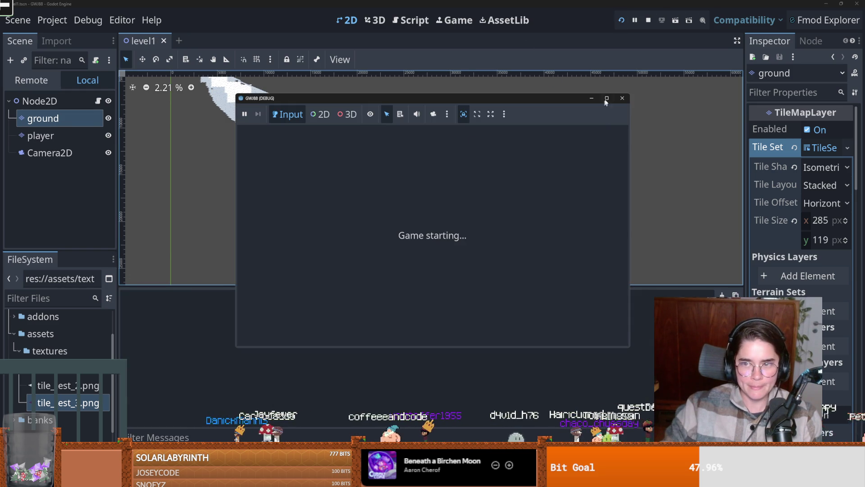
# Replace $TileMapLayer with $ground on line 2 of level_1.gd and save the script
pyautogui.click(606, 99)
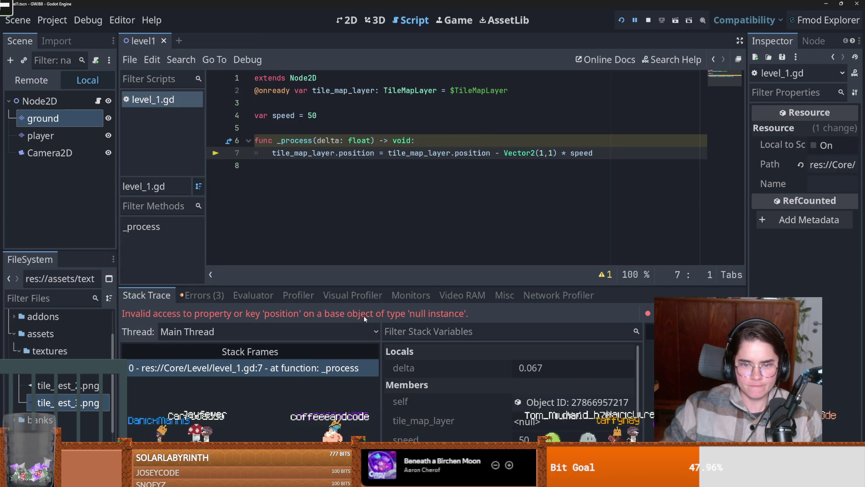
pyautogui.click(306, 165)
pyautogui.hotkey('ctrl', 's')
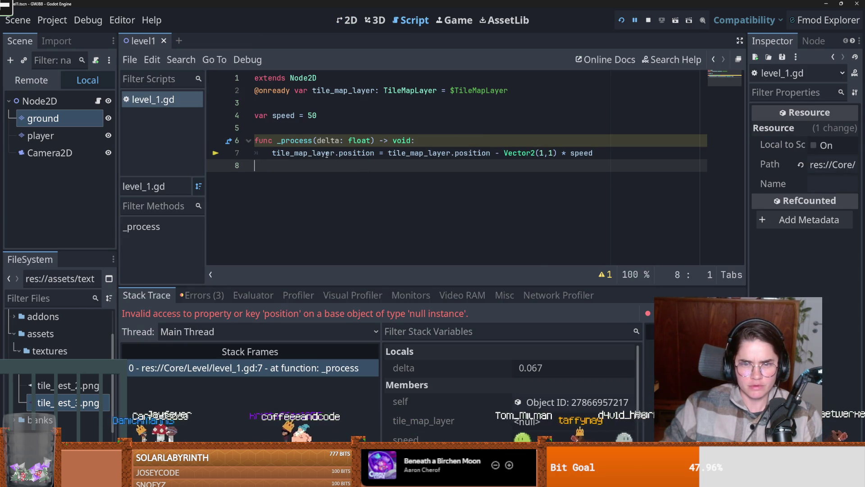
pyautogui.click(473, 91)
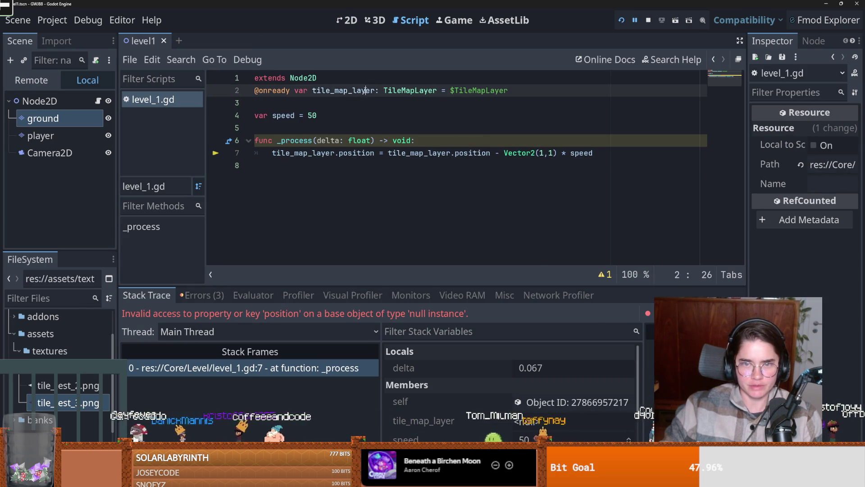
pyautogui.moveTo(79, 121)
pyautogui.mouseDown()
pyautogui.moveTo(491, 103)
pyautogui.moveTo(487, 92)
pyautogui.mouseUp()
pyautogui.hotkey('ctrl', 's')
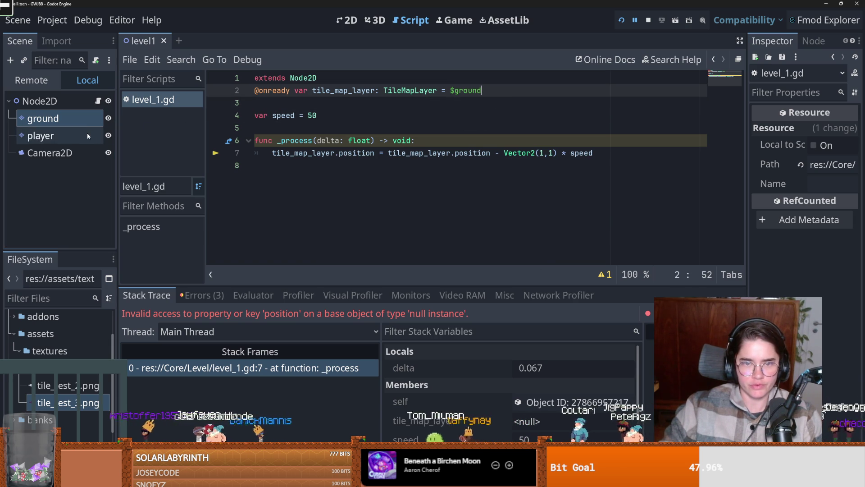
# Rerun the game to check the diagonal scroll, close it, and open Project Settings
pyautogui.click(623, 21)
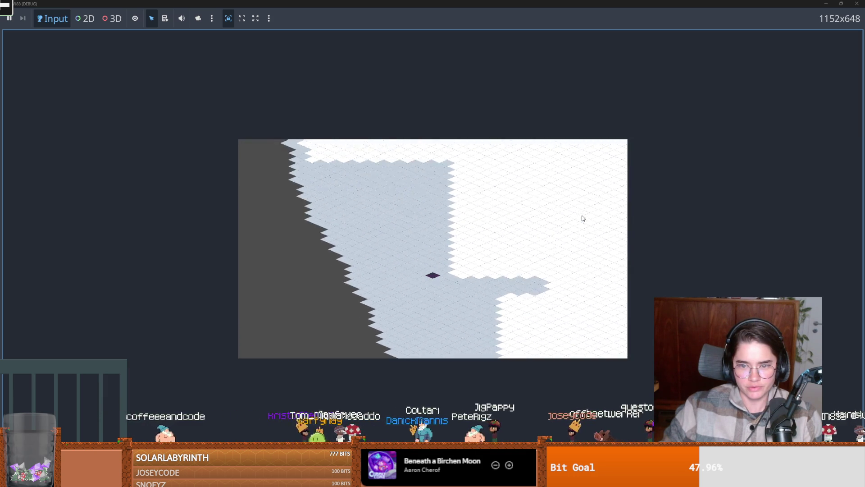
pyautogui.press('super+Down')
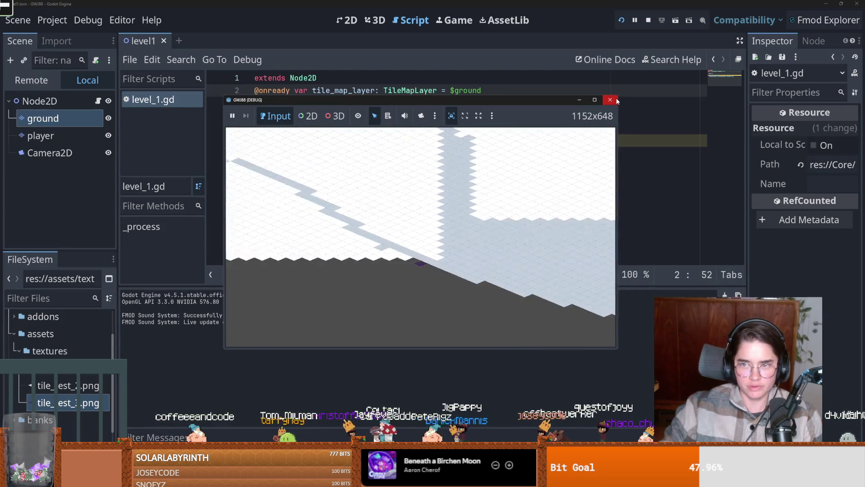
pyautogui.click(610, 100)
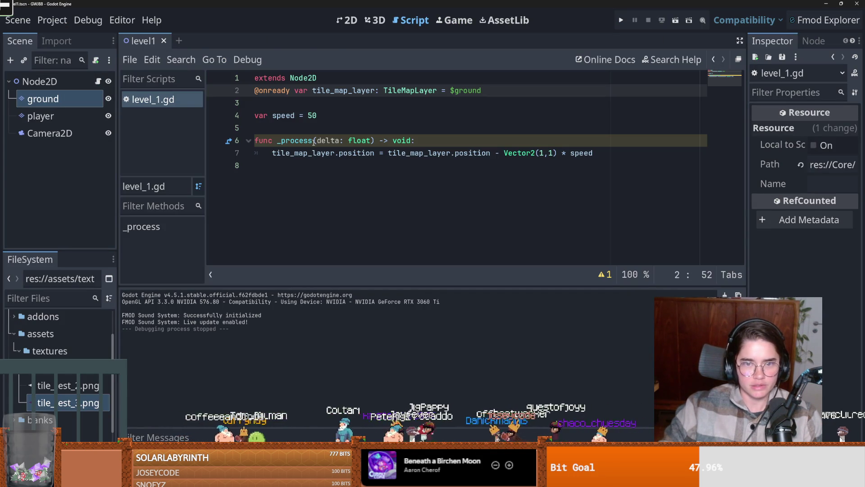
pyautogui.click(53, 20)
pyautogui.click(58, 37)
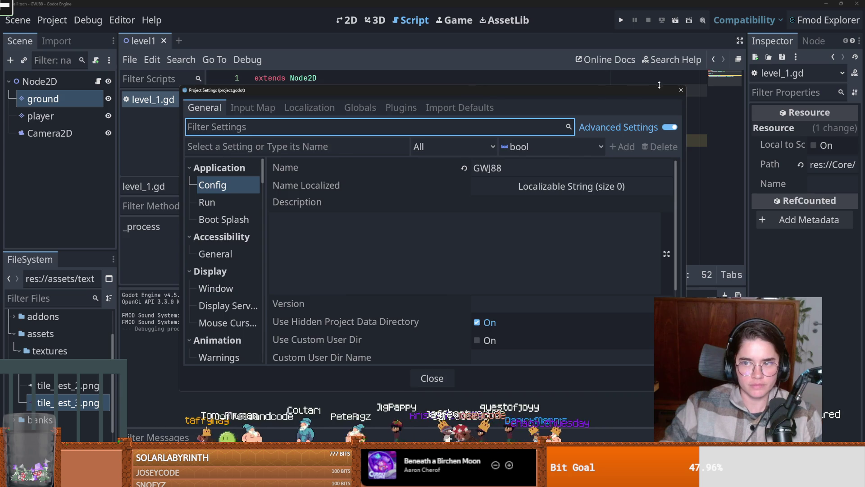
# Add an empty _input(event: InputEvent) function containing pass below _process in level_1.gd
pyautogui.press('Escape')
pyautogui.click(303, 170)
pyautogui.press('Return')
pyautogui.write('fu')
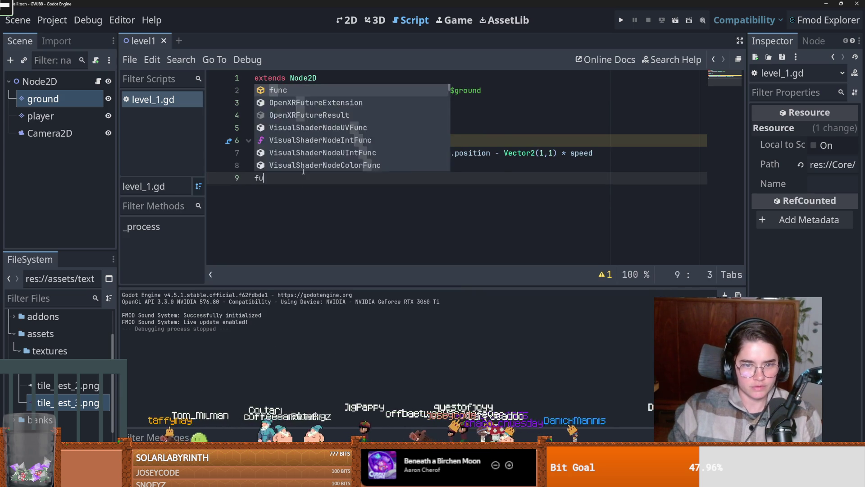
pyautogui.write('nc _input(event: InputEvent) -> void:')
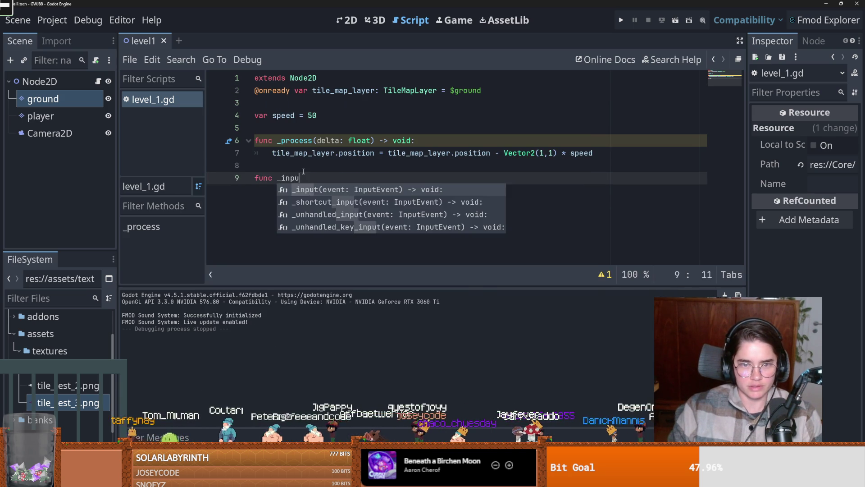
pyautogui.press('Return')
pyautogui.press('Return')
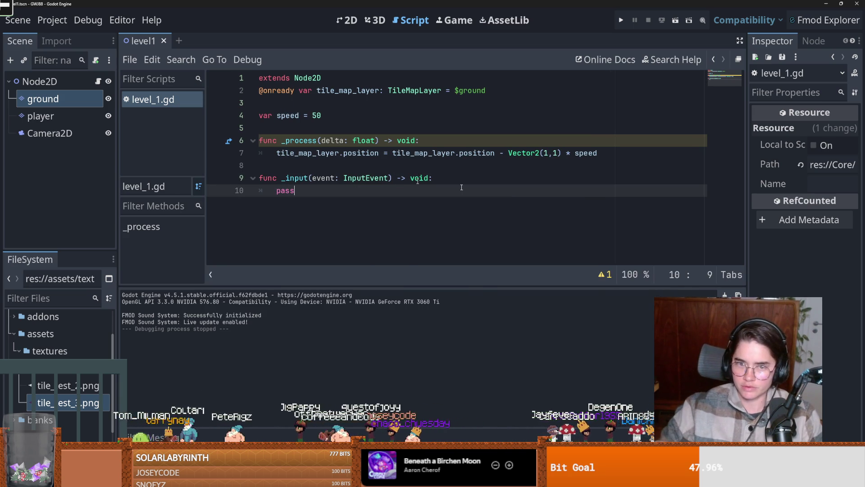
pyautogui.write('s')
pyautogui.press('Return')
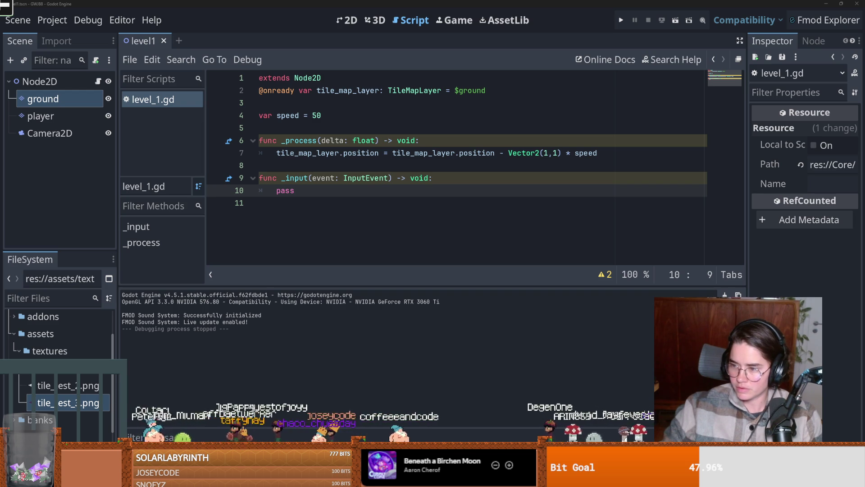
pyautogui.click(312, 201)
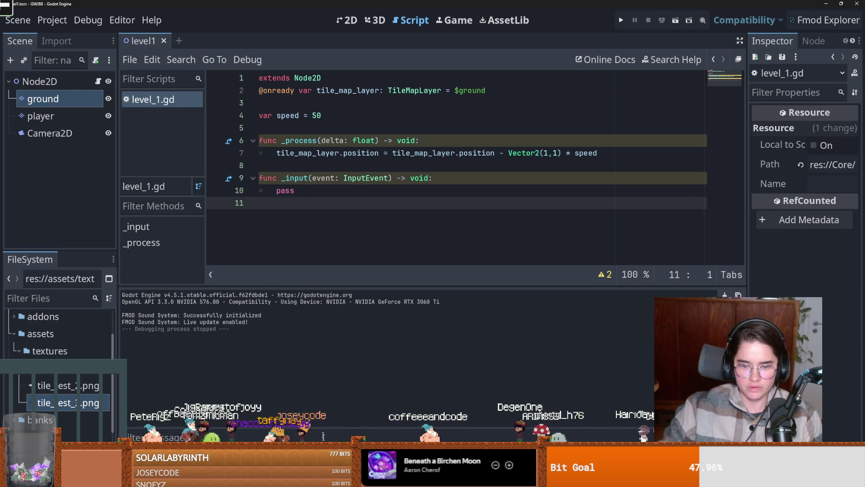
# In GitHub Desktop, enter the commit summary 'sliding down'
pyautogui.hotkey('alt', 'Tab')
pyautogui.click(260, 375)
pyautogui.write('sliding down')
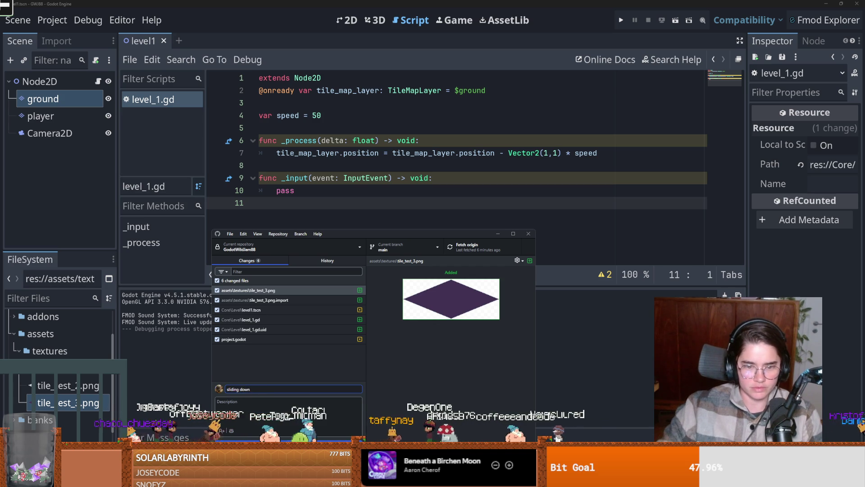
# Commit the six changes to main, push to origin, then fetch and pull the new remote commit
pyautogui.hotkey('ctrl', 'Return')
pyautogui.click(473, 253)
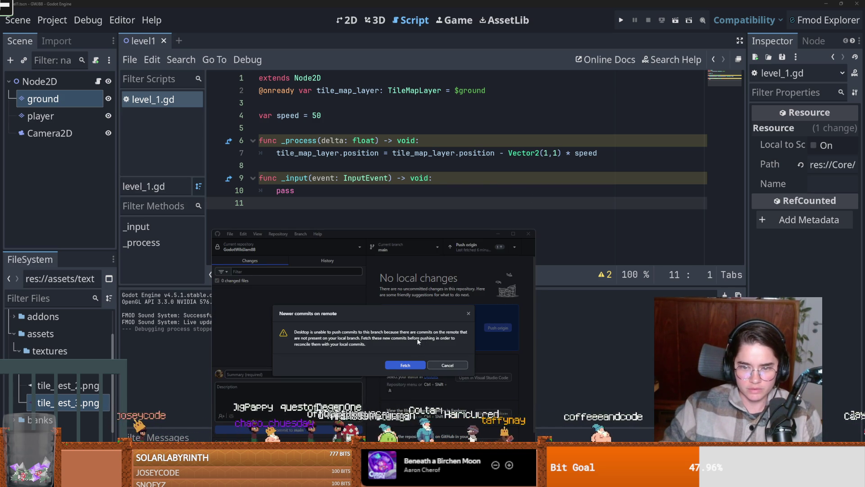
pyautogui.click(419, 363)
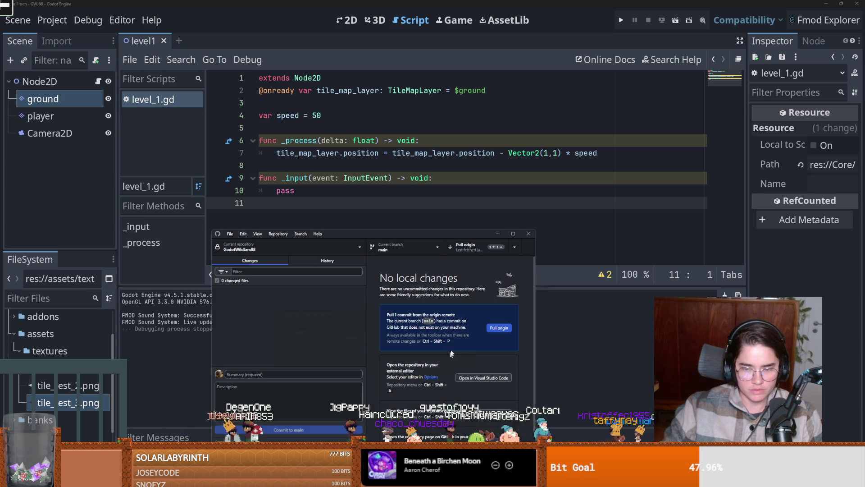
pyautogui.click(476, 249)
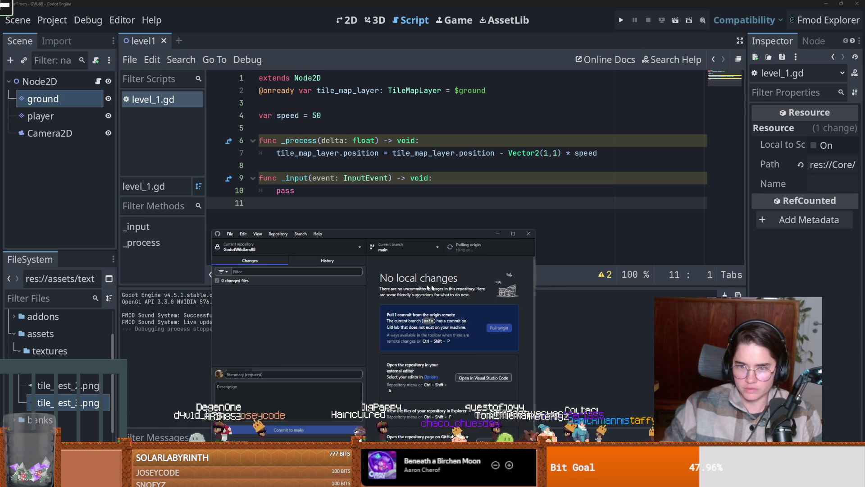
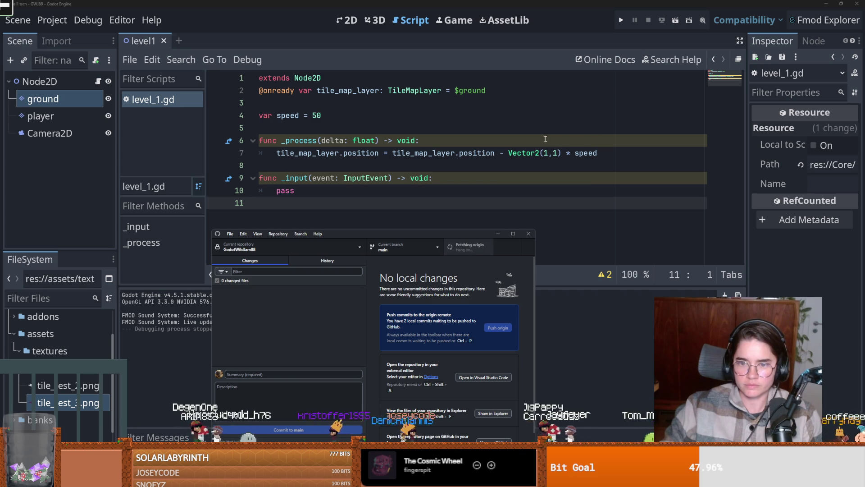
# Drag the player node into level_1.gd to add an onready player reference
pyautogui.click(371, 163)
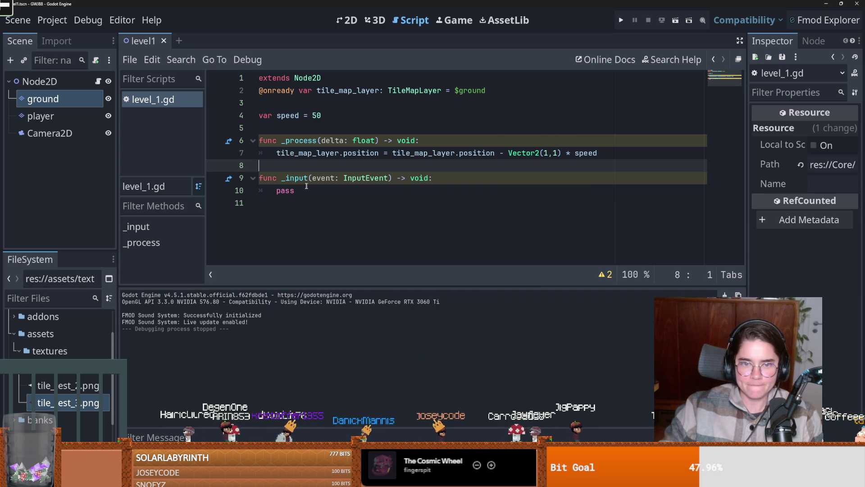
pyautogui.doubleClick(285, 190)
pyautogui.moveTo(48, 120); pyautogui.dragTo(347, 111)
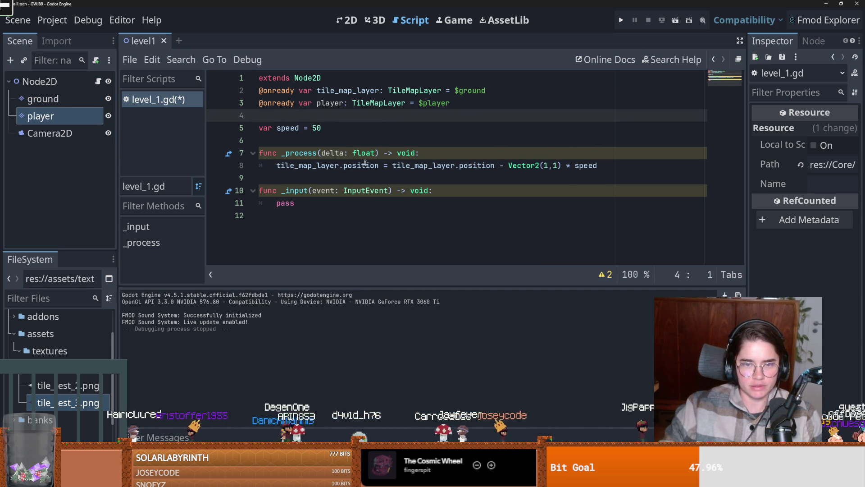
pyautogui.moveTo(367, 166)
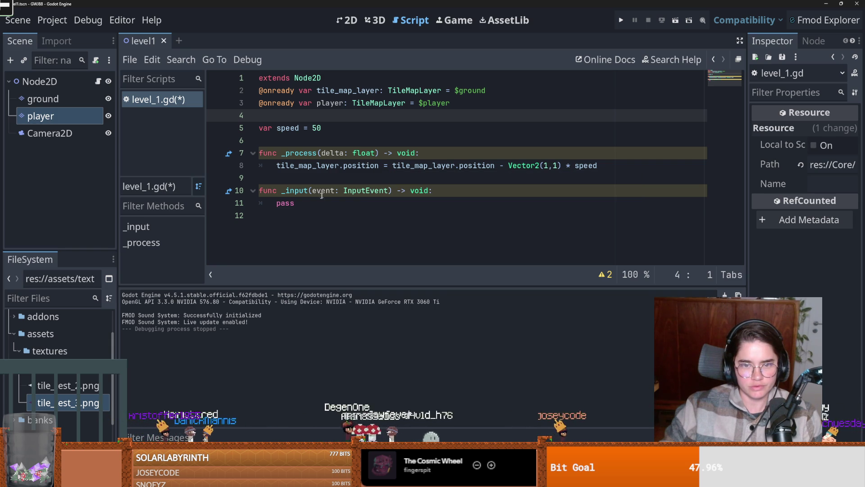
pyautogui.doubleClick(294, 204)
pyautogui.click(295, 182)
pyautogui.press('Return')
# Replace pass in _input with var direction = Input.get_axis("ui_left", "ui_right")
pyautogui.click(285, 216)
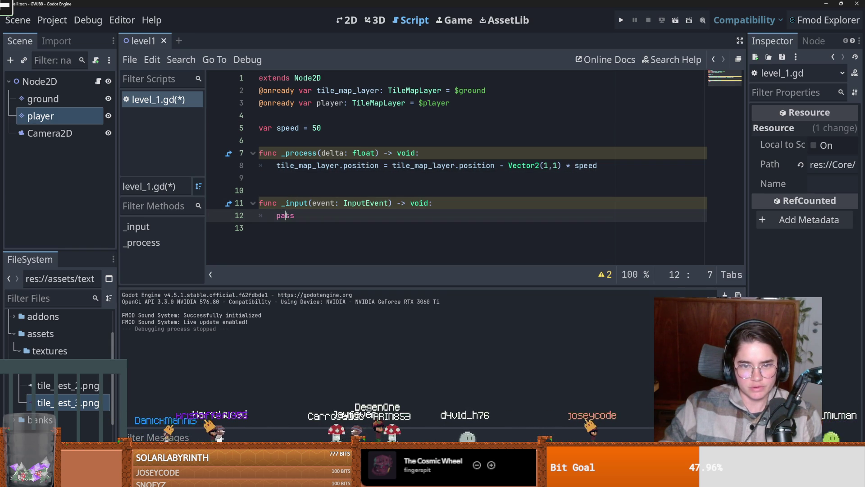
pyautogui.doubleClick(285, 216)
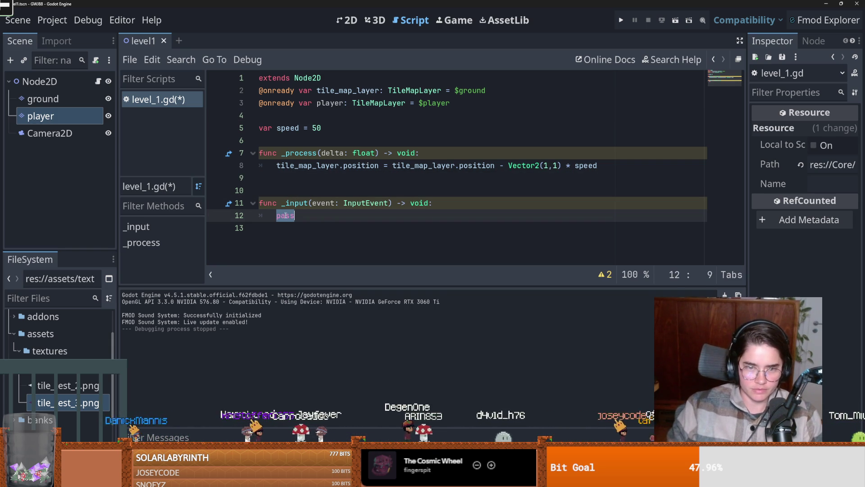
pyautogui.write('ifInput.')
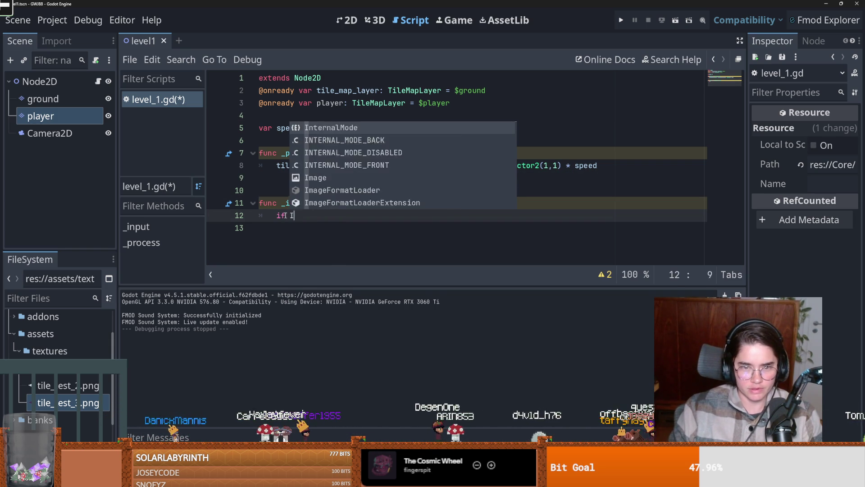
pyautogui.write('is_a')
pyautogui.press('Return')
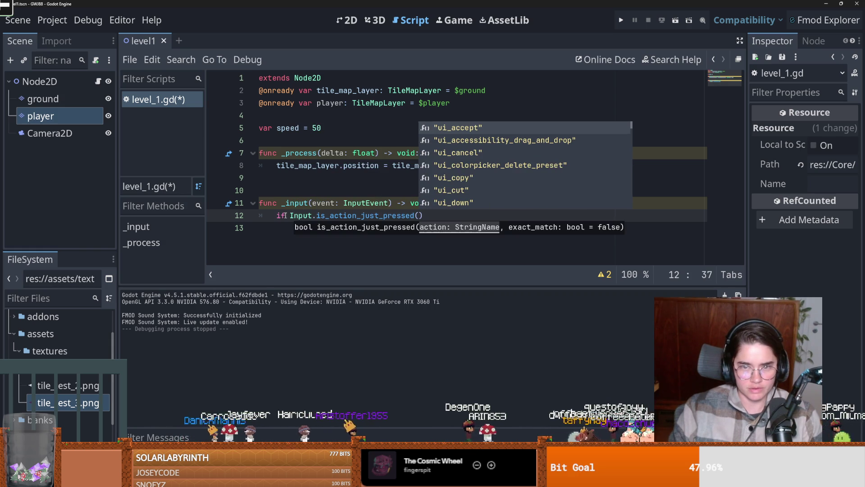
pyautogui.write('"')
pyautogui.moveTo(431, 215); pyautogui.dragTo(289, 215)
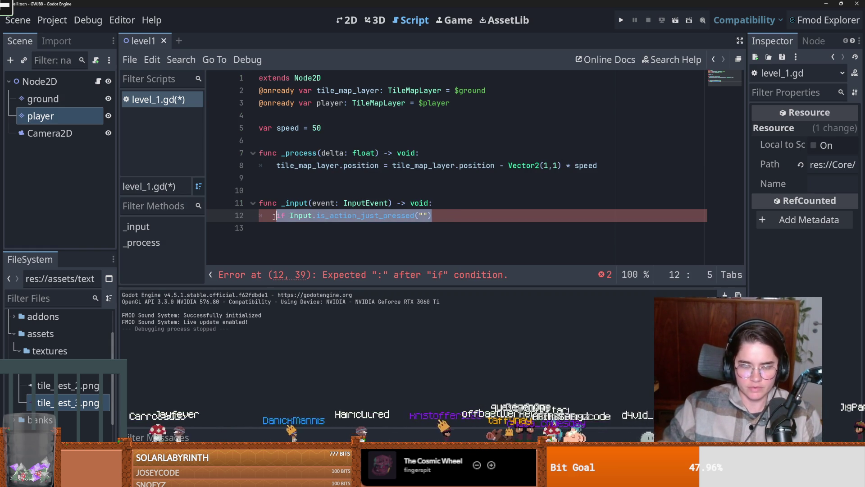
pyautogui.write('var direction')
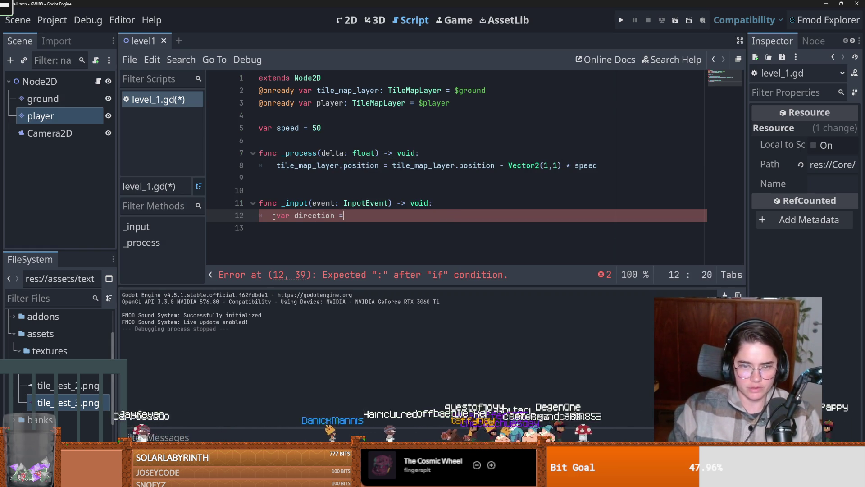
pyautogui.write(' = Input.get_a')
pyautogui.press('Down')
pyautogui.press('Down')
pyautogui.press('Down')
pyautogui.press('Return')
pyautogui.write('"')
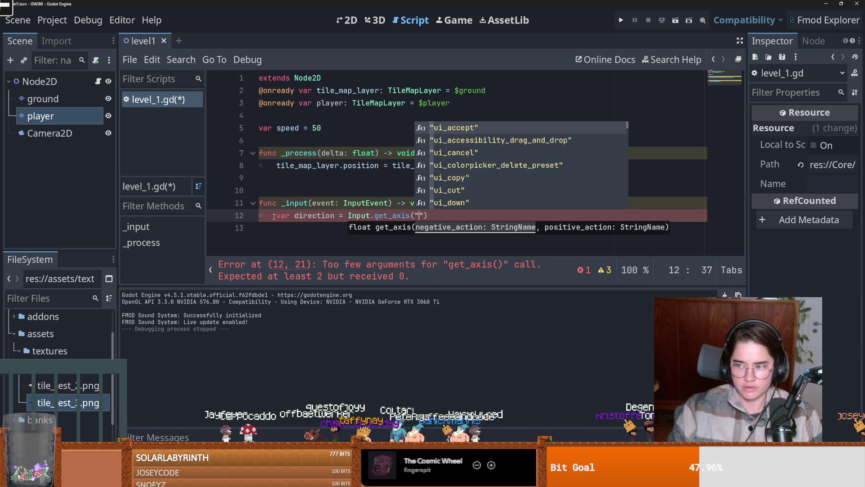
pyautogui.write('ui')
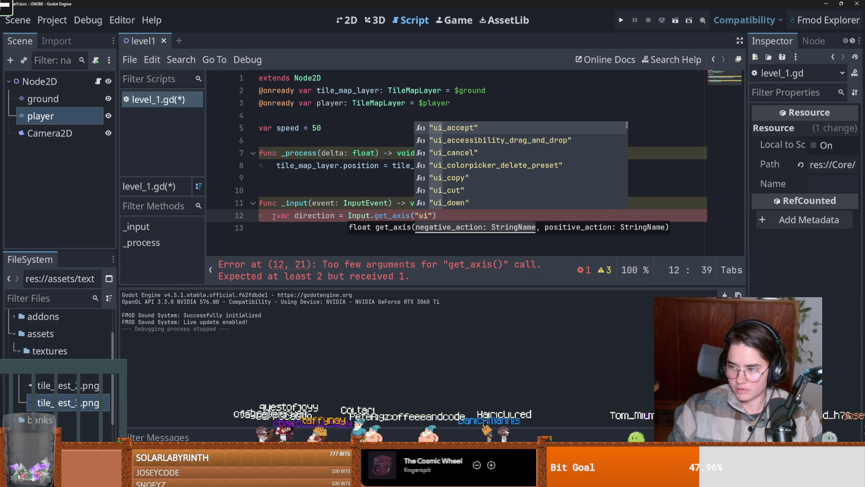
pyautogui.write('_left')
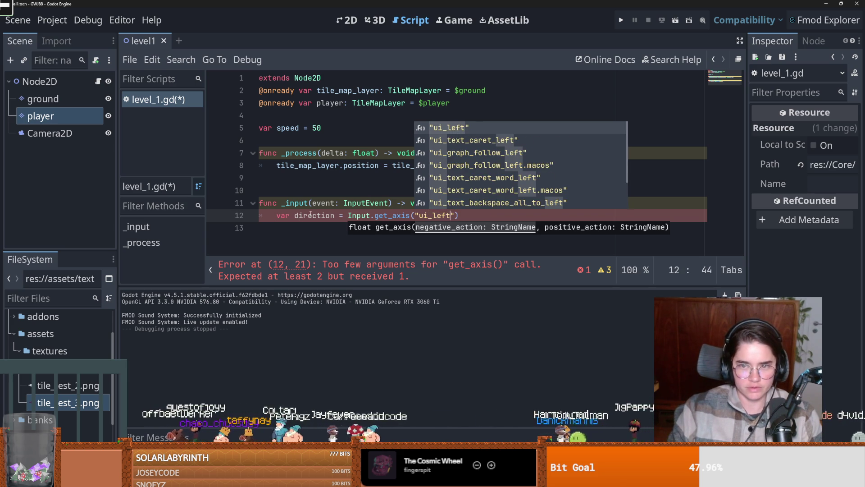
pyautogui.write('", ')
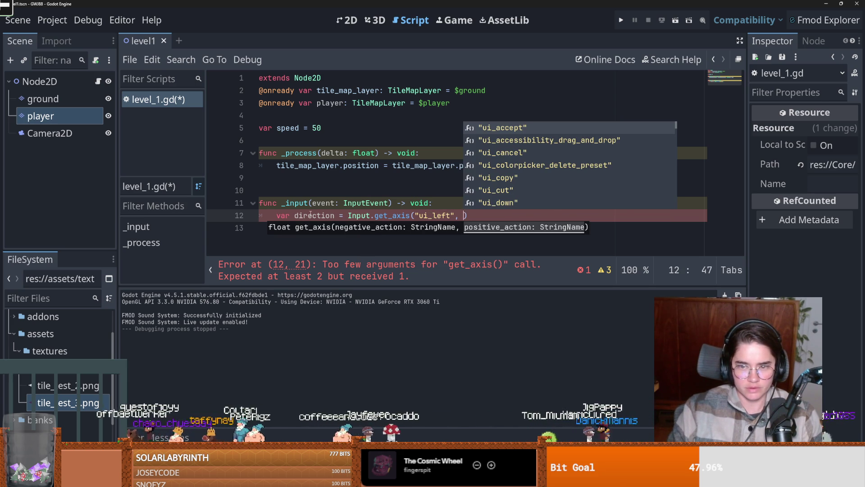
pyautogui.write('"ui_ri')
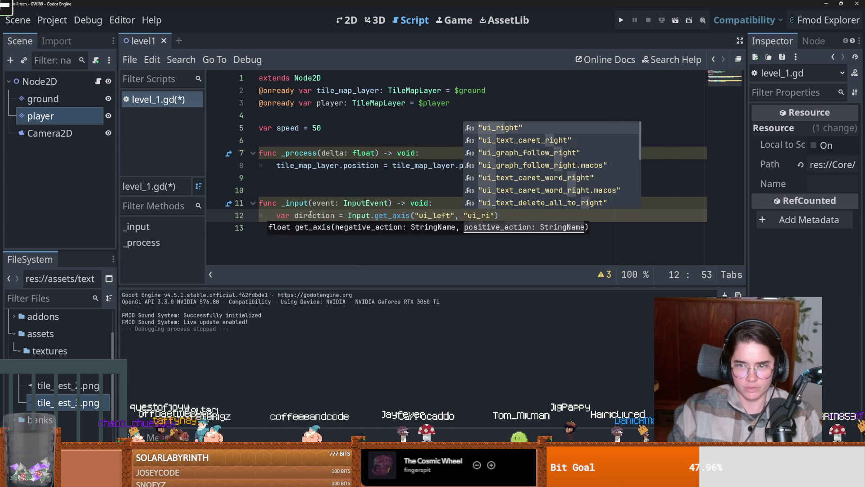
pyautogui.press('Return')
# Add an if direction: block below the direction line
pyautogui.click(515, 217)
pyautogui.press('Return')
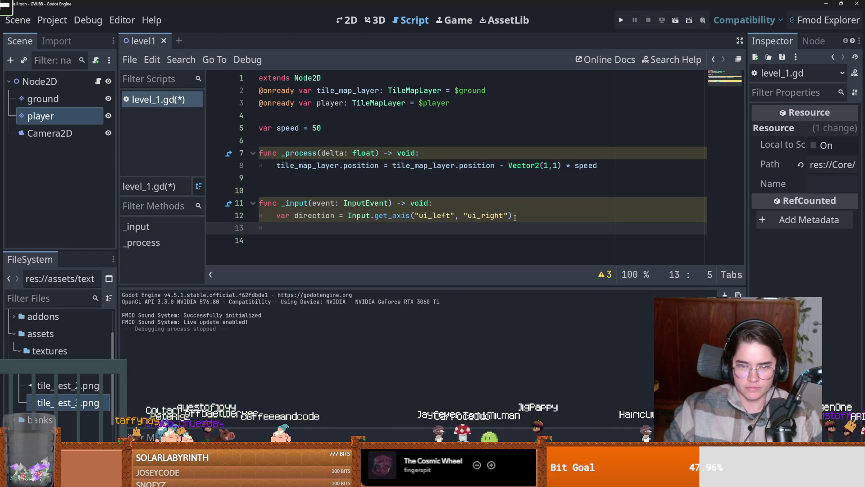
pyautogui.write('if direction')
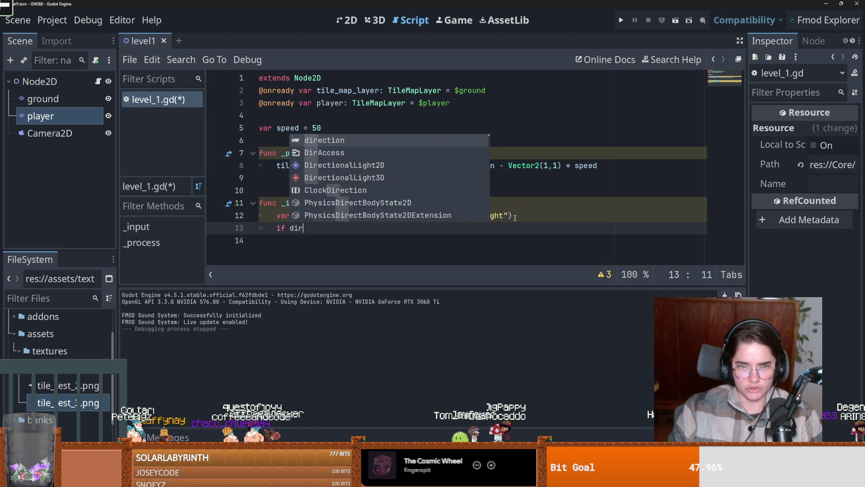
pyautogui.write(':')
pyautogui.press('Return')
pyautogui.write('pass')
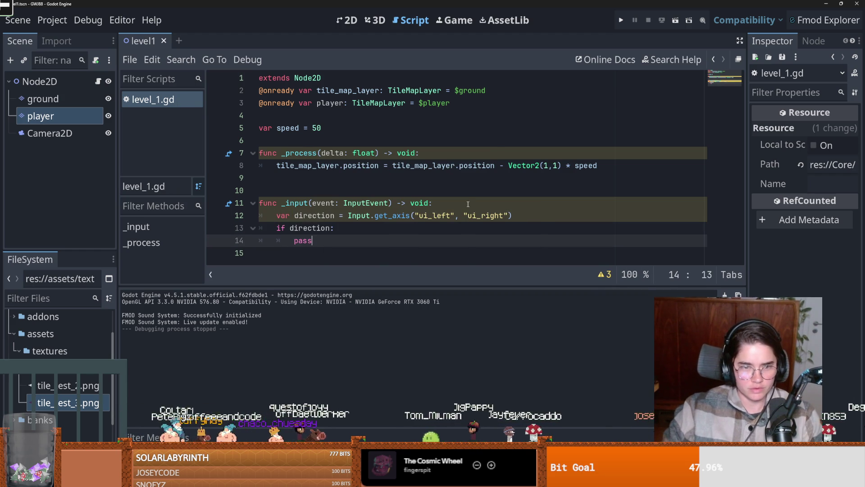
pyautogui.press('BackSpace')
pyautogui.press('BackSpace')
pyautogui.press('BackSpace')
# Call move_player in the if block and add a move_player function with a pass body
pyautogui.write('move_player(direction')
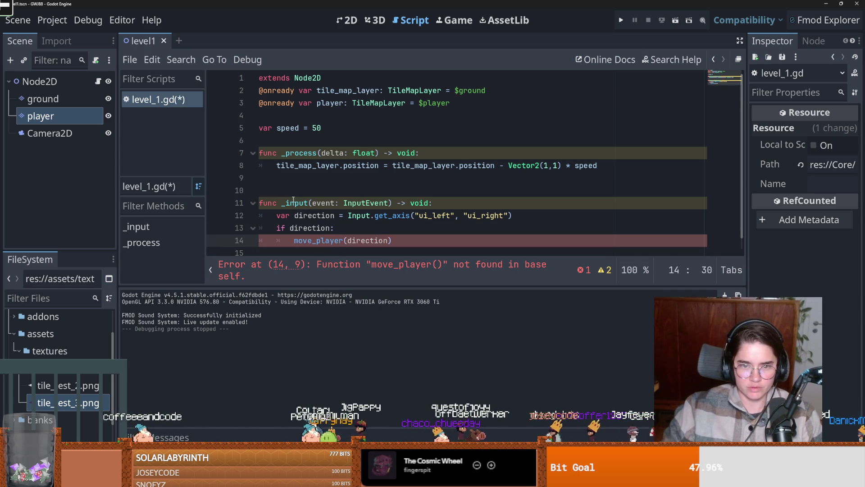
pyautogui.click(293, 191)
pyautogui.press('BackSpace')
pyautogui.click(290, 252)
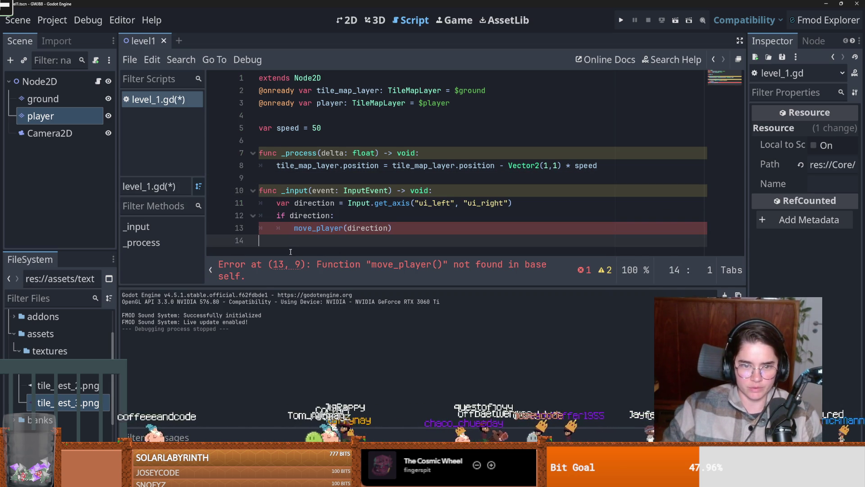
pyautogui.write('func mo')
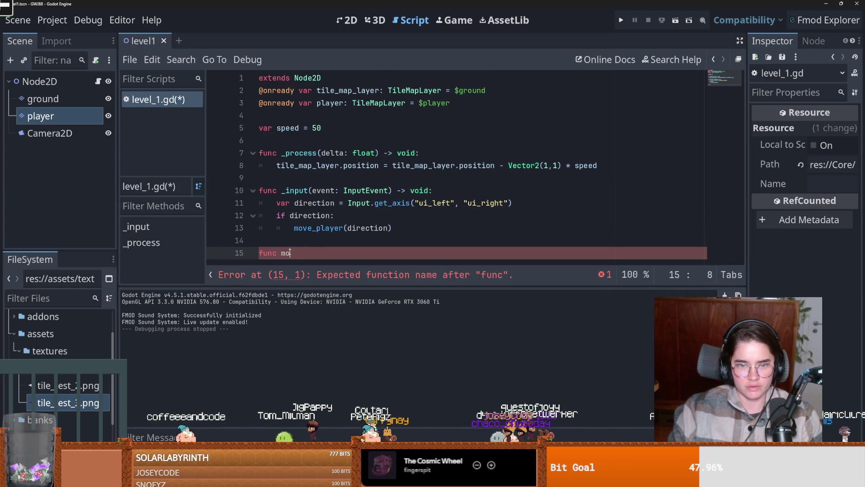
pyautogui.write('):')
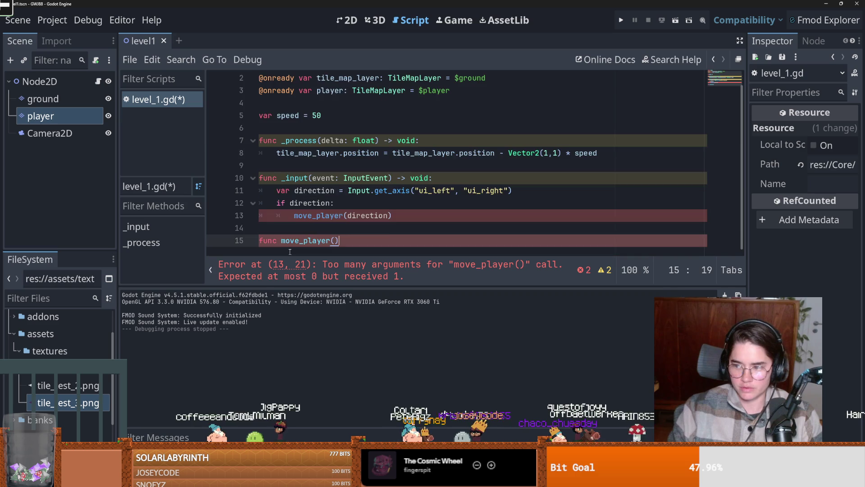
pyautogui.press('Return')
pyautogui.write('pass')
pyautogui.hotkey('ctrl', 's')
# Give move_player a direction parameter, tidy its body, and save the script
pyautogui.doubleClick(383, 202)
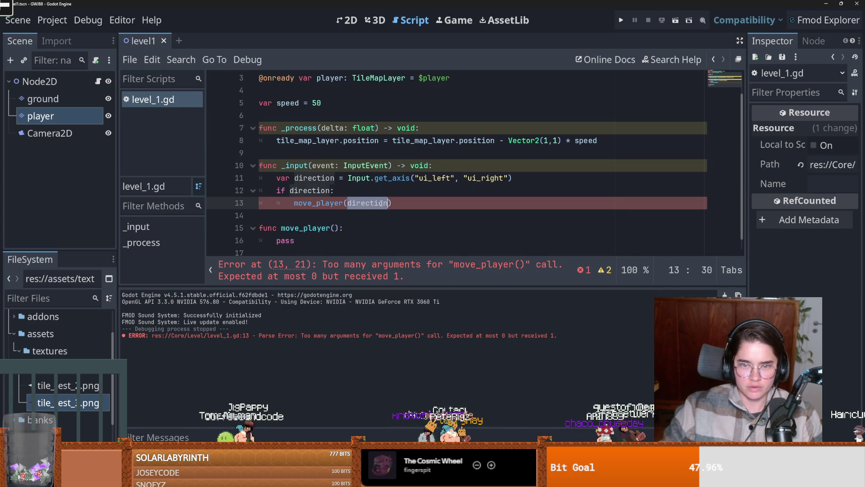
pyautogui.hotkey('ctrl', 'c')
pyautogui.click(333, 228)
pyautogui.hotkey('ctrl', 'v')
pyautogui.doubleClick(290, 243)
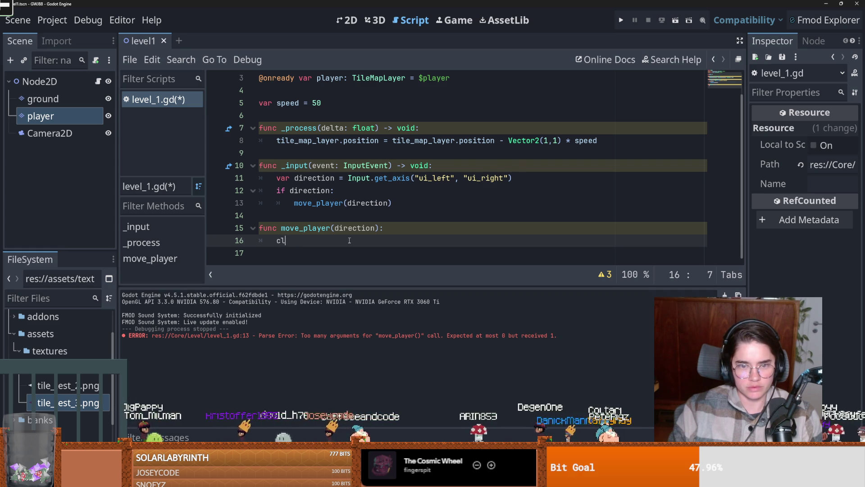
pyautogui.press('BackSpace')
pyautogui.press('BackSpace')
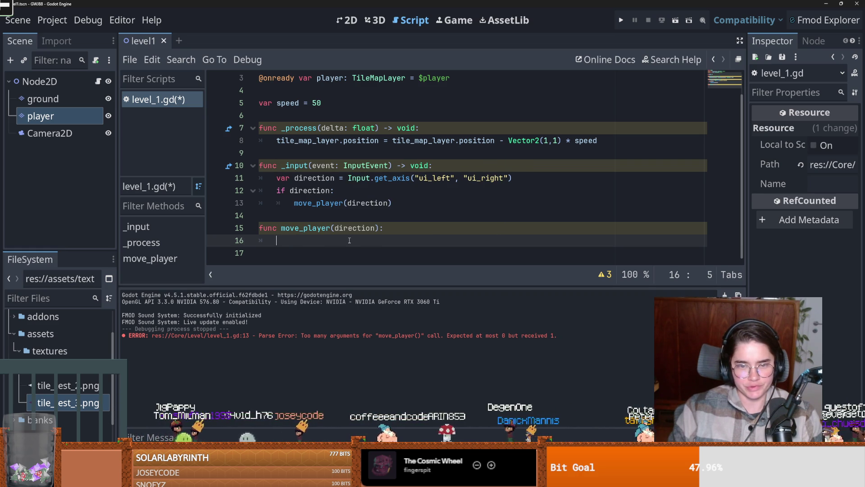
pyautogui.write('v')
pyautogui.press('BackSpace')
pyautogui.press('BackSpace')
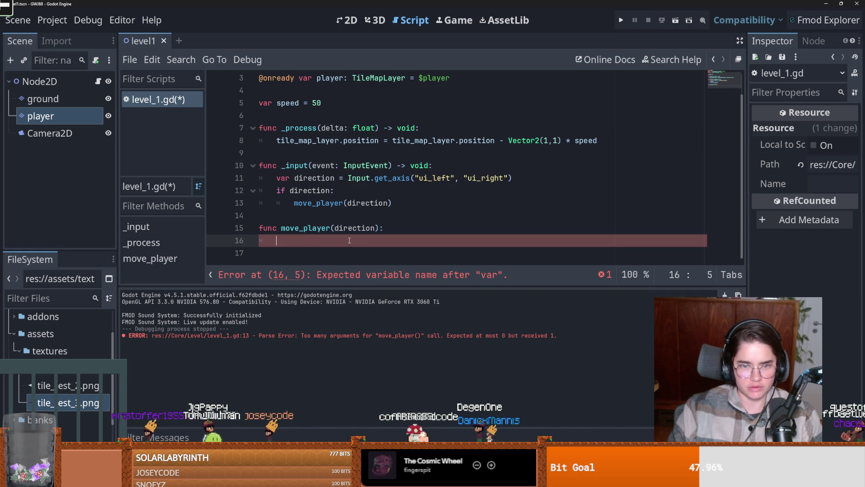
pyautogui.write('pass')
pyautogui.hotkey('ctrl', 's')
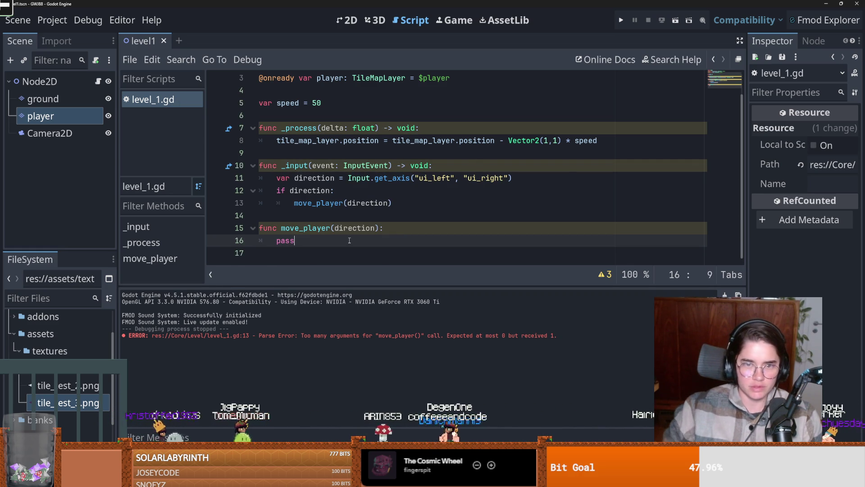
# Declare a player_position variable below the speed variable
pyautogui.scroll(1, 350, 240)
pyautogui.click(327, 128)
pyautogui.press('Return')
pyautogui.write('var player_position')
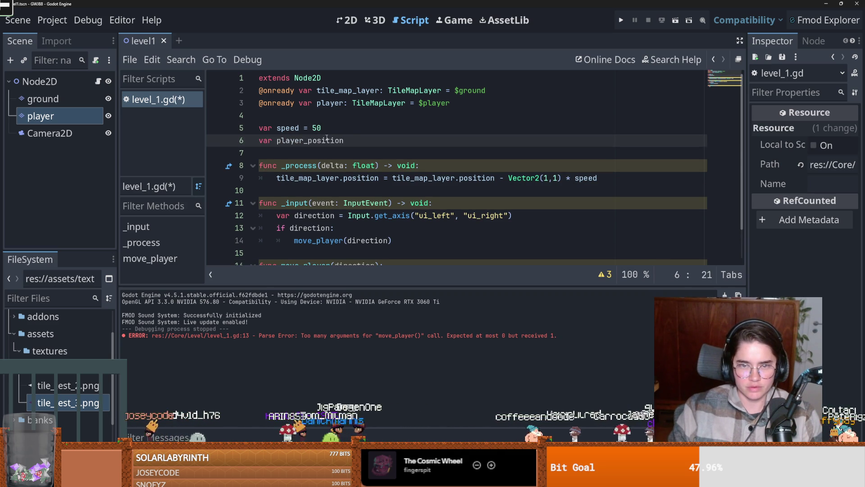
pyautogui.write('=')
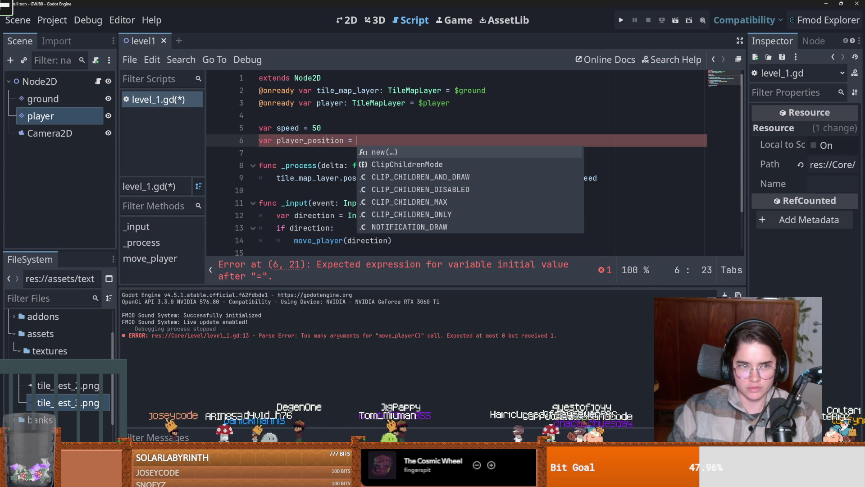
# Add a _ready function that reads player.get_used_cells()
pyautogui.press('BackSpace')
pyautogui.press('BackSpace')
pyautogui.press('BackSpace')
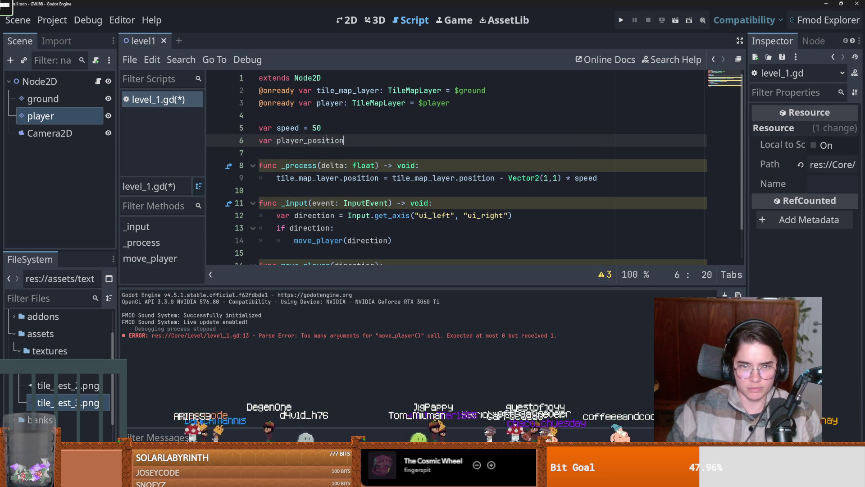
pyautogui.press('Return')
pyautogui.press('Return')
pyautogui.write('func _re')
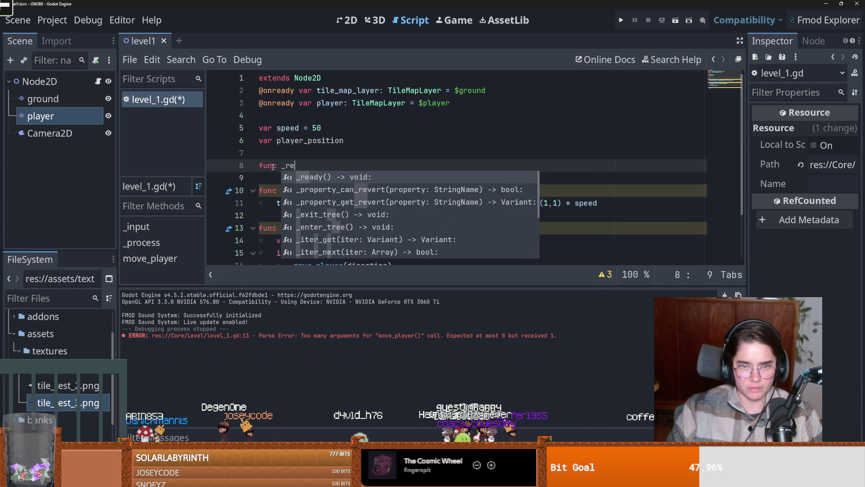
pyautogui.press('Return')
pyautogui.press('Return')
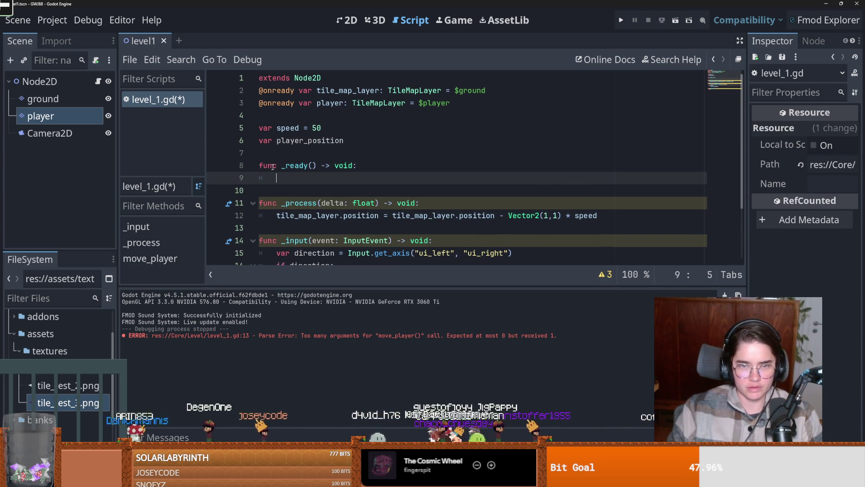
pyautogui.write('player')
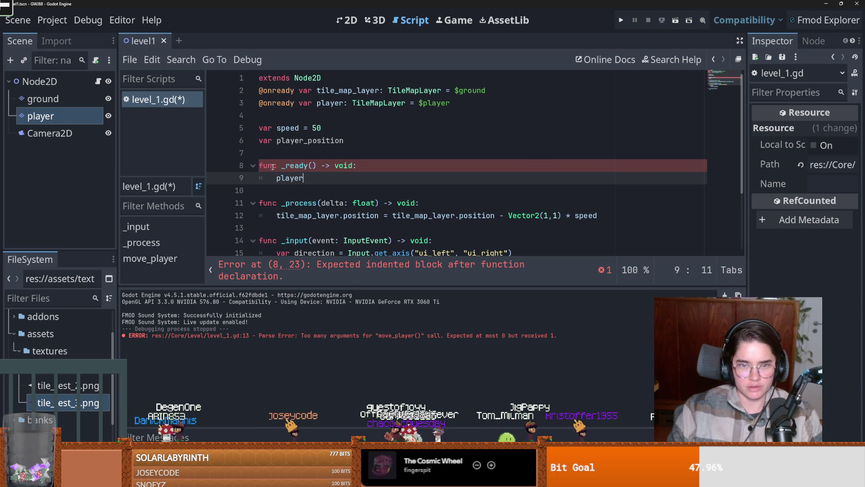
pyautogui.write('.get_used')
pyautogui.press('Return')
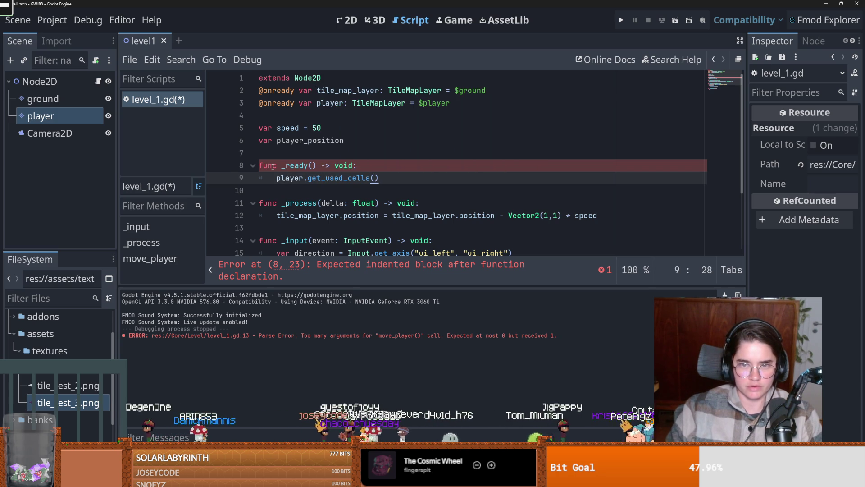
# Rename the player reference to player_tilemap on lines 3 and 9
pyautogui.click(345, 103)
pyautogui.write('_tilemap')
pyautogui.doubleClick(288, 178)
pyautogui.write('player_tilemap')
pyautogui.scroll(-1, 387, 155)
pyautogui.click(277, 141)
pyautogui.write('var pos =')
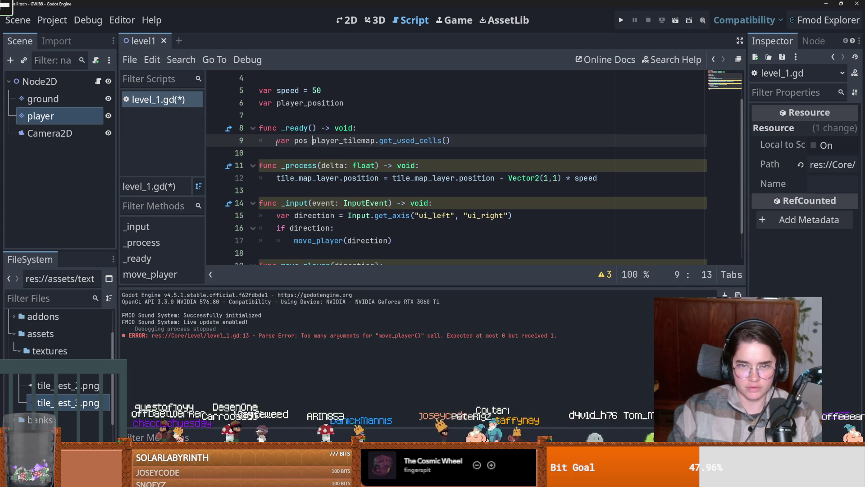
pyautogui.click(472, 140)
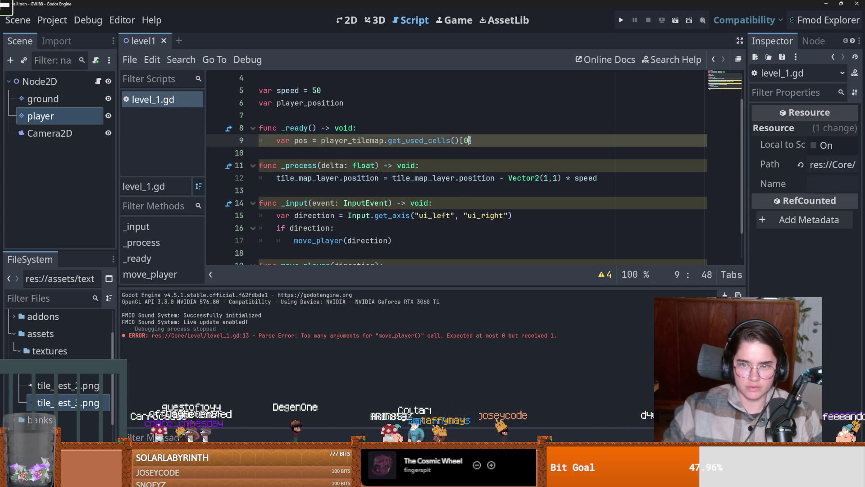
# Make _ready assign player_position from player_tilemap's first used cell
pyautogui.scroll(-1, 332, 164)
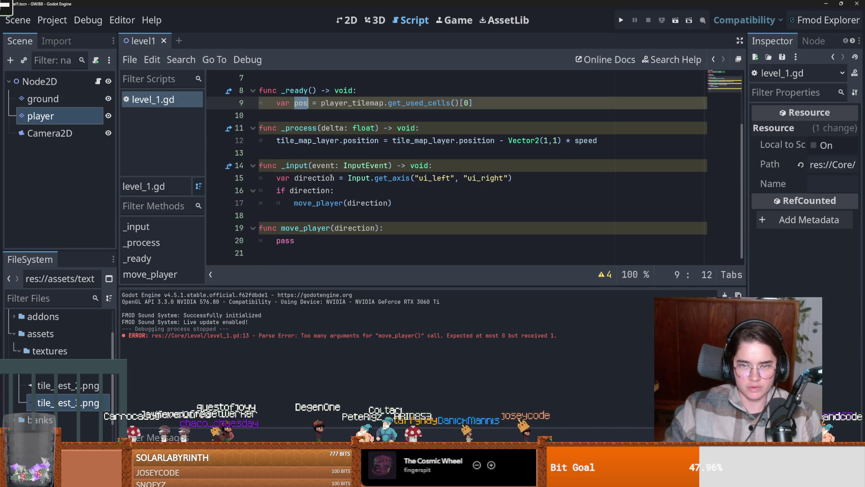
pyautogui.click(292, 240)
pyautogui.scroll(2, 317, 201)
pyautogui.doubleClick(311, 140)
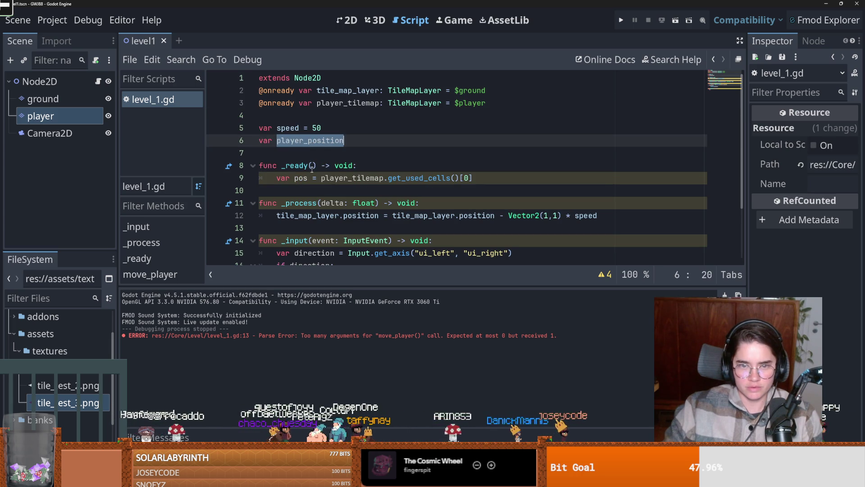
pyautogui.hotkey('ctrl', 'c')
pyautogui.doubleClick(300, 178)
pyautogui.hotkey('ctrl', 'v')
pyautogui.doubleClick(283, 178)
pyautogui.press('Delete')
pyautogui.press('Delete')
# Replace pass in move_player with player_tilemap.clear()
pyautogui.doubleClick(311, 140)
pyautogui.scroll(-2, 324, 162)
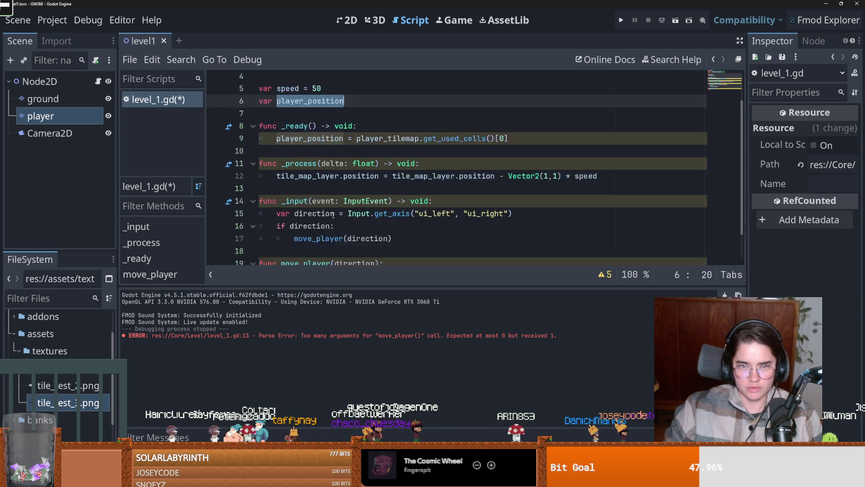
pyautogui.doubleClick(286, 241)
pyautogui.write('play')
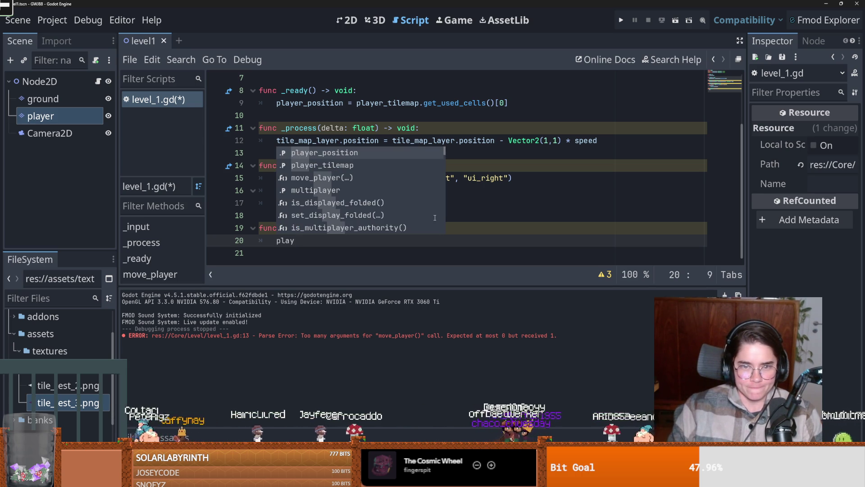
pyautogui.press('Down')
pyautogui.press('Return')
pyautogui.write('.cle')
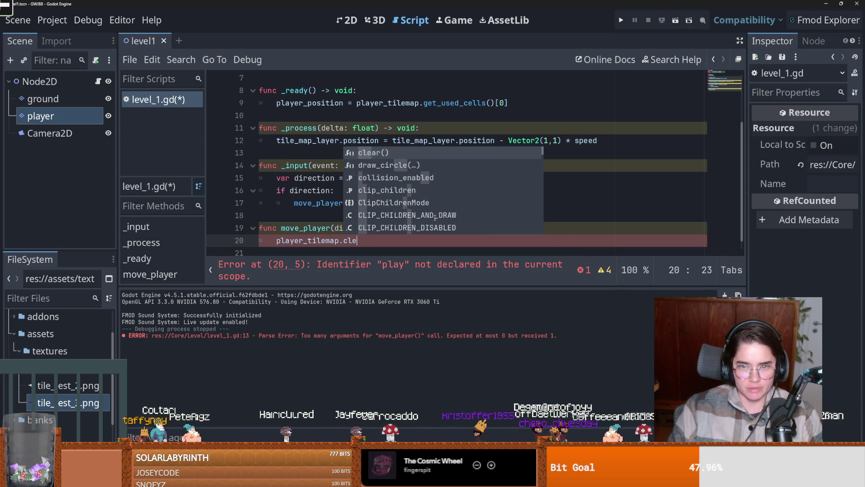
pyautogui.press('Return')
pyautogui.press('Down')
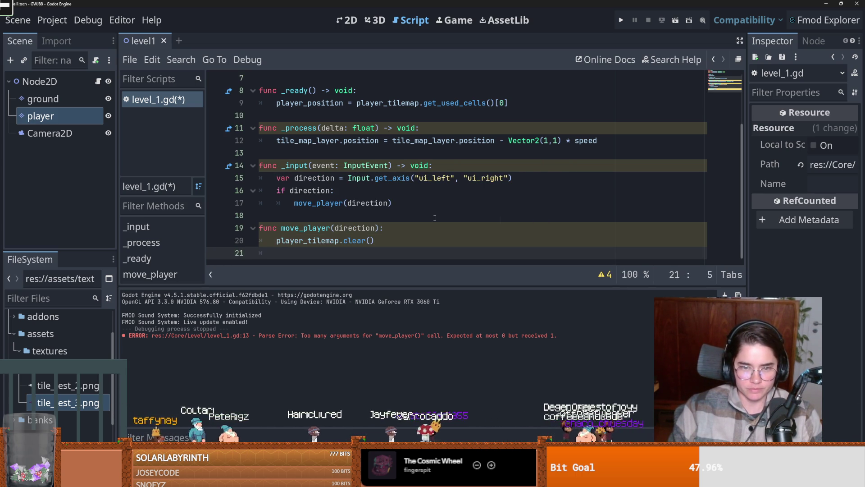
pyautogui.write('pla')
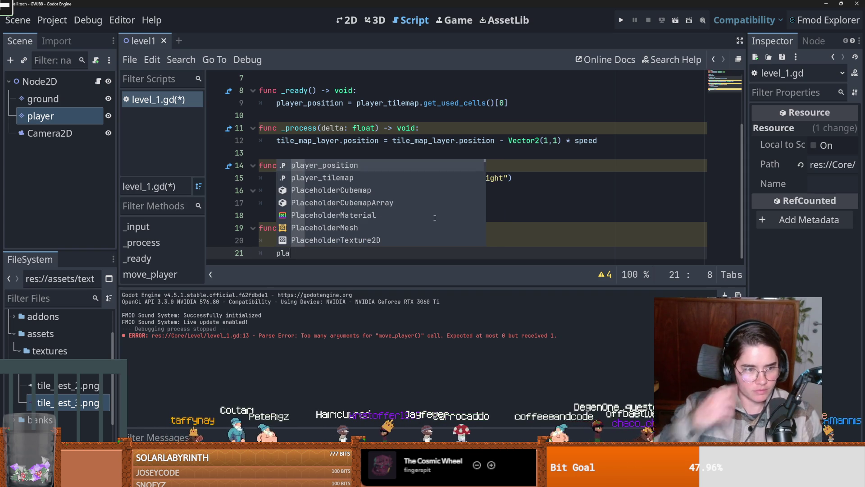
pyautogui.click(311, 253)
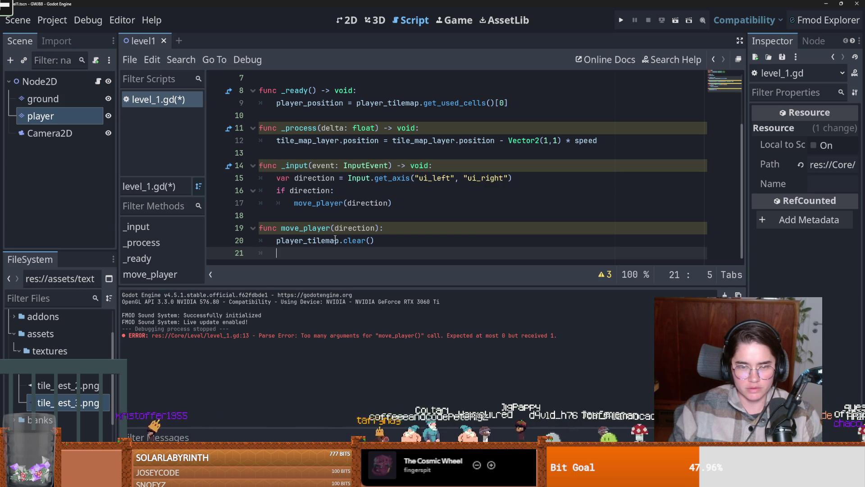
# Begin a player_position line under the clear call, then show the level's 2D view
pyautogui.write('pl')
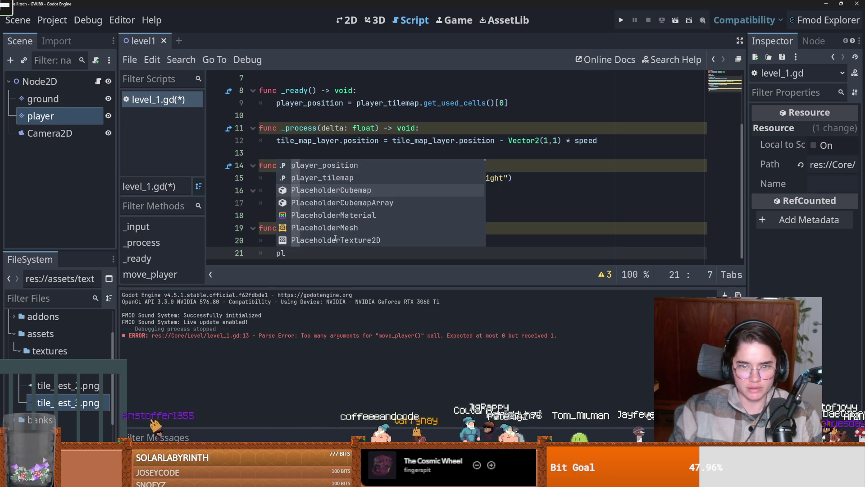
pyautogui.press('Return')
pyautogui.write('+')
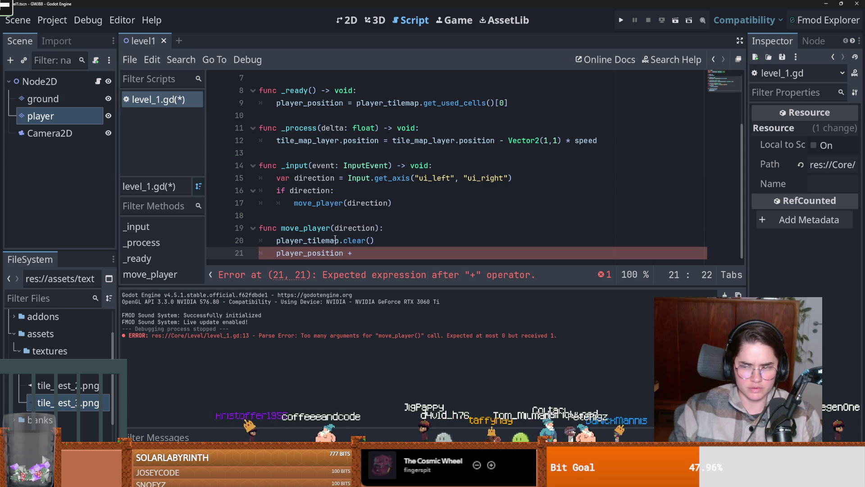
pyautogui.press('BackSpace')
pyautogui.press('BackSpace')
pyautogui.hotkey('ctrl', 'shift', 'Left')
pyautogui.press('BackSpace')
pyautogui.click(347, 20)
pyautogui.scroll(5, 304, 186)
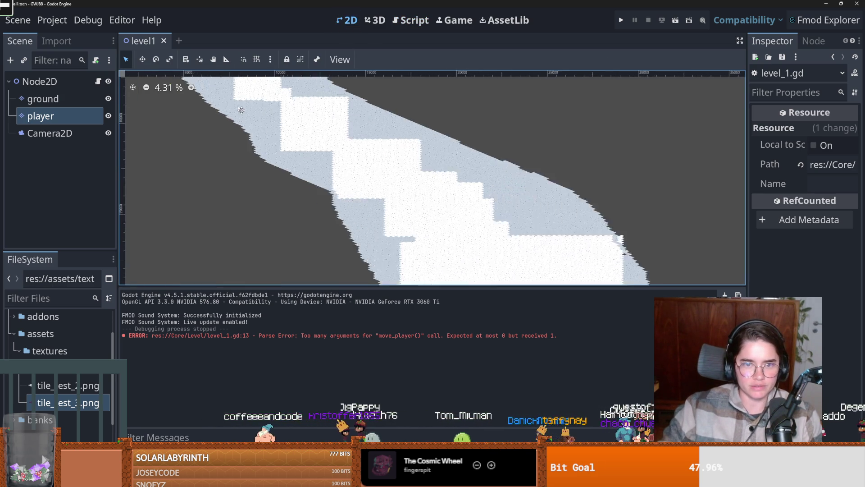
# Paint a single tile_test_3 tile on the player layer near the origin
pyautogui.scroll(4, 305, 186)
pyautogui.click(40, 116)
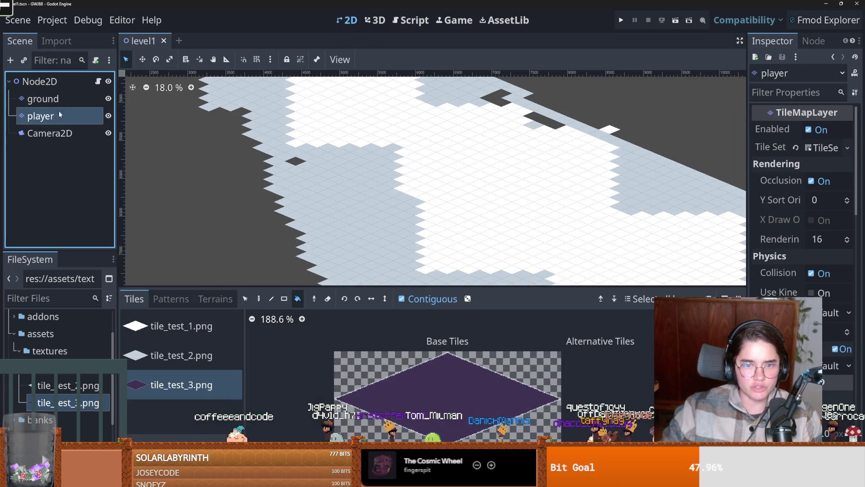
pyautogui.scroll(-1, 441, 394)
pyautogui.scroll(1, 303, 159)
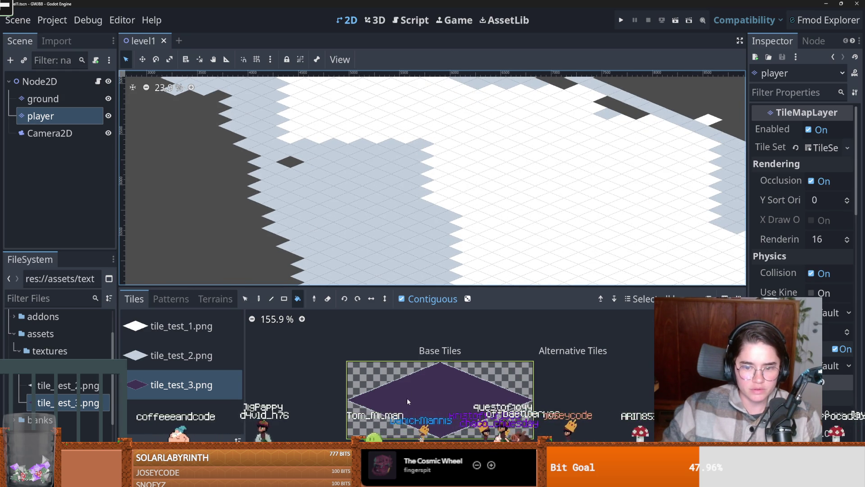
pyautogui.click(259, 299)
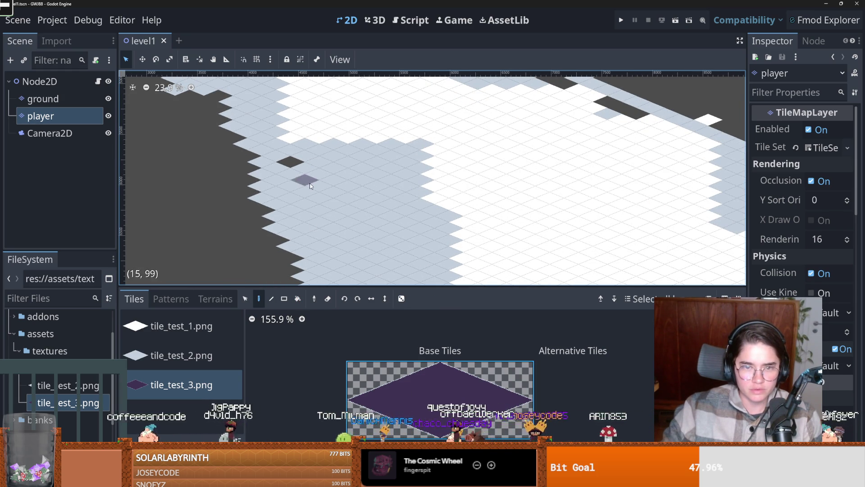
pyautogui.click(309, 156)
# Zoom to check the painted tile and return to level_1.gd
pyautogui.scroll(-8, 388, 222)
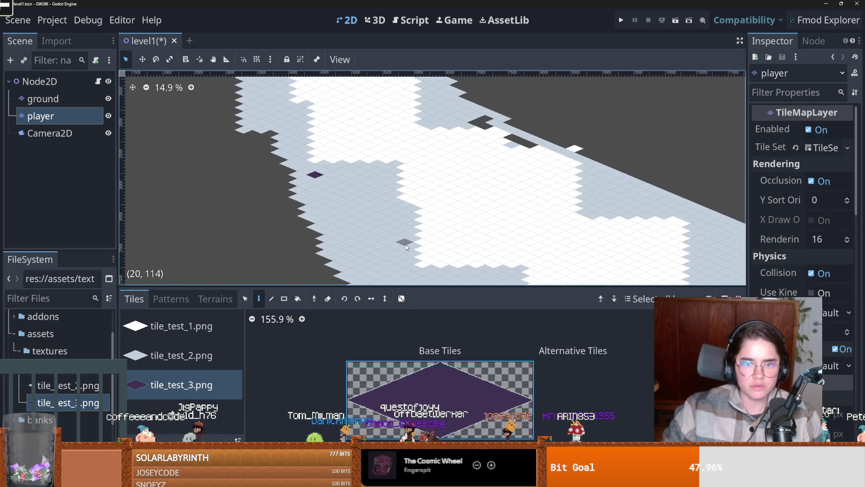
pyautogui.scroll(1, 387, 222)
pyautogui.scroll(6, 333, 139)
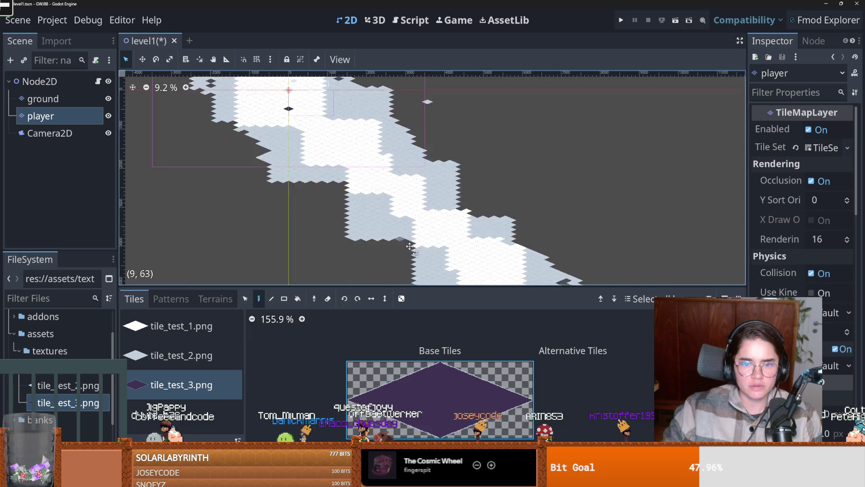
pyautogui.scroll(13, 334, 140)
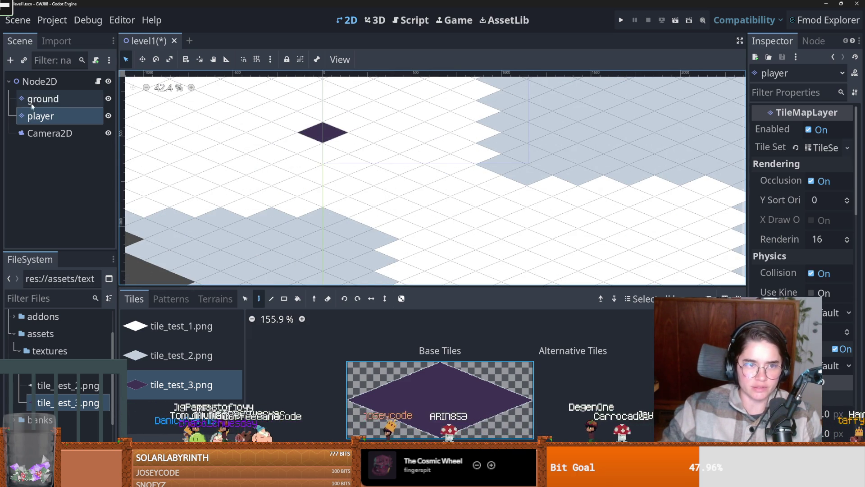
pyautogui.click(98, 82)
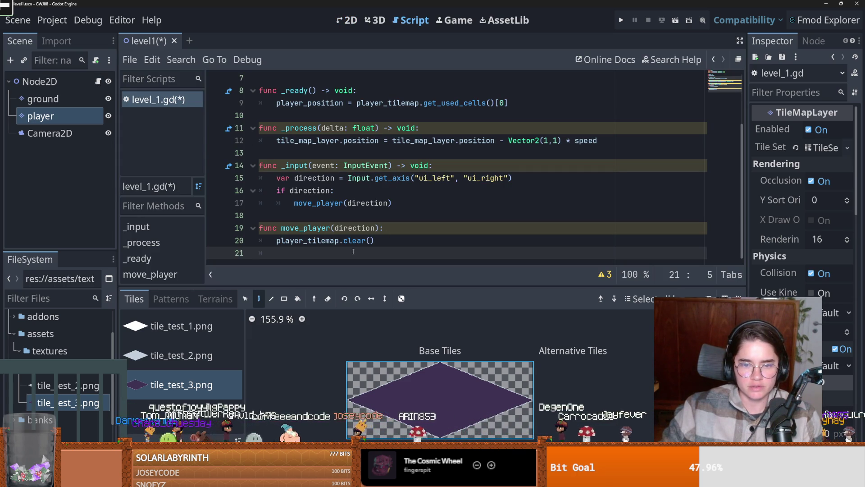
# Make move_player add direction to player_position.y and save
pyautogui.write('player')
pyautogui.press('Return')
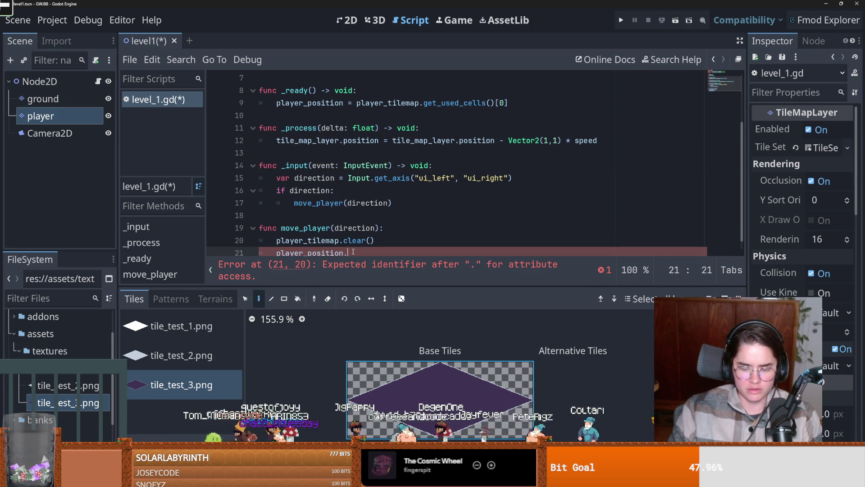
pyautogui.write('-')
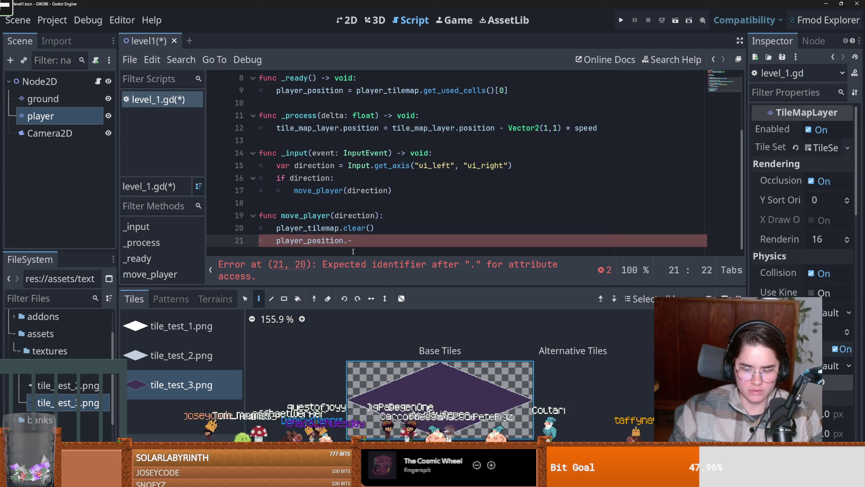
pyautogui.press('BackSpace')
pyautogui.write('y +')
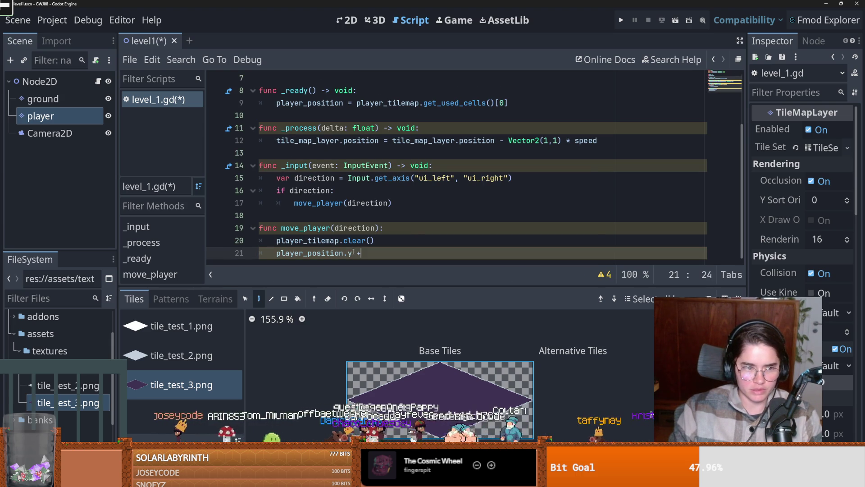
pyautogui.write('= direction')
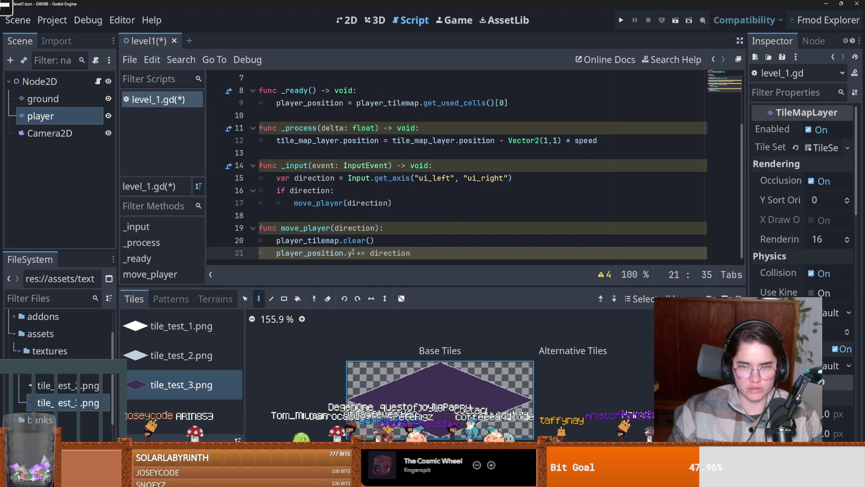
pyautogui.hotkey('ctrl', 's')
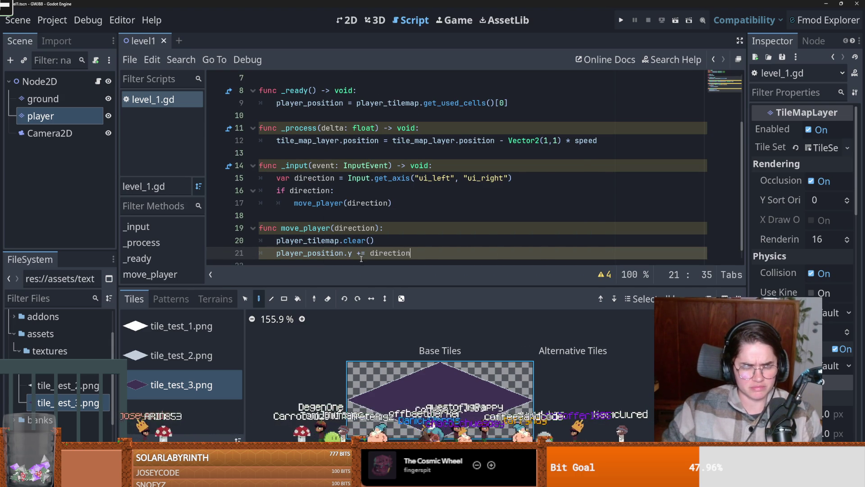
# Add player_tilemap.set_cell(player_position, 3, Vector2i.ZERO) to move_player and save
pyautogui.scroll(-1, 406, 246)
pyautogui.press('Return')
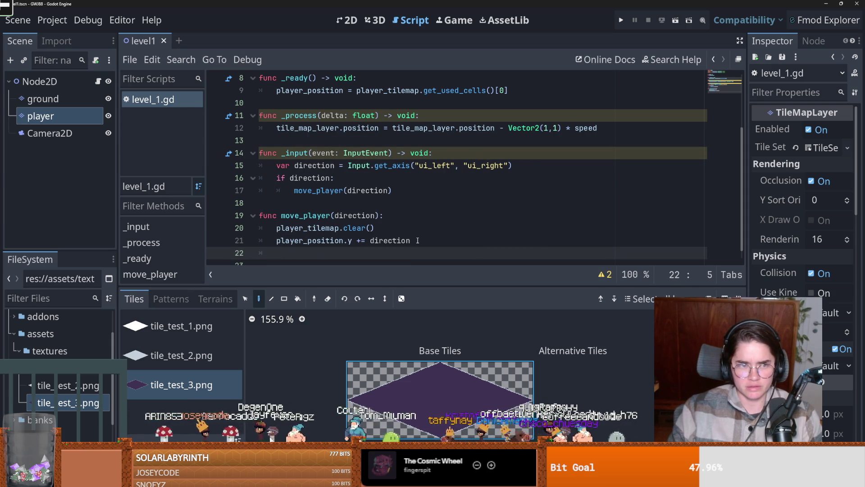
pyautogui.write('p')
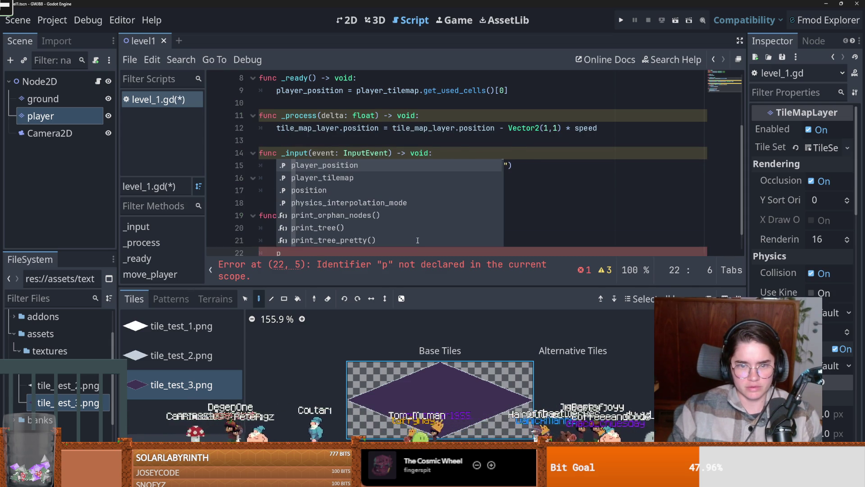
pyautogui.write('layer')
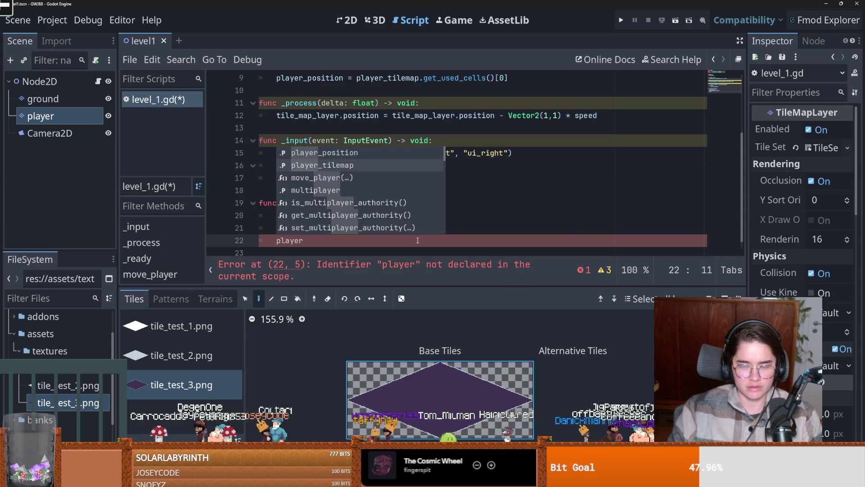
pyautogui.write('_tilemap.se')
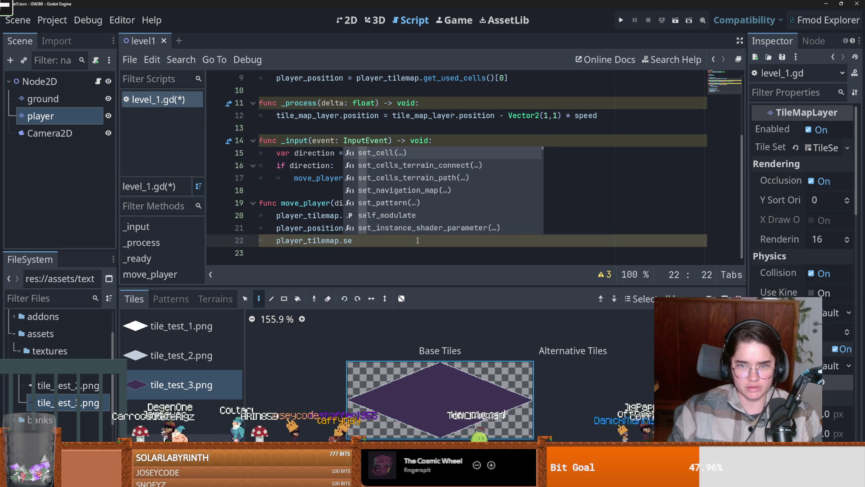
pyautogui.press('Return')
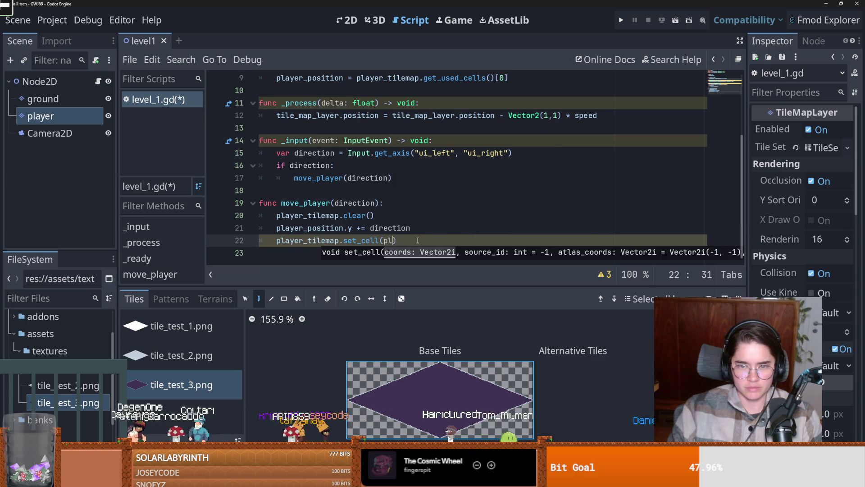
pyautogui.write('pla')
pyautogui.press('Return')
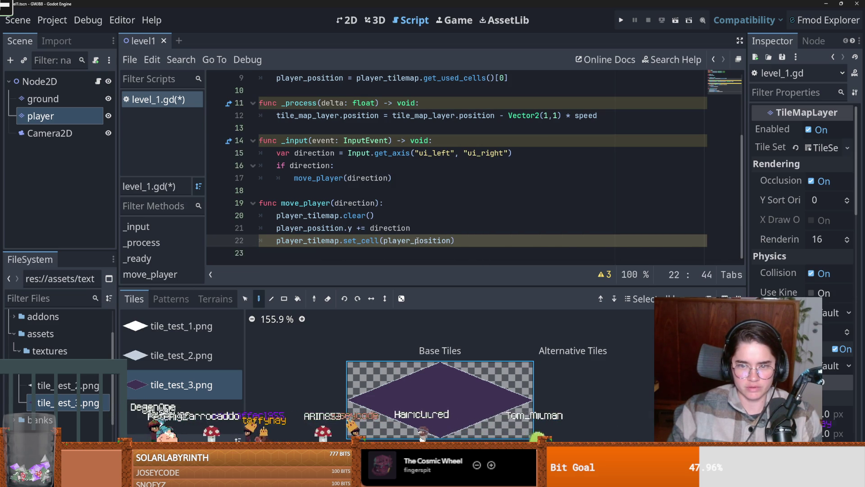
pyautogui.write(',')
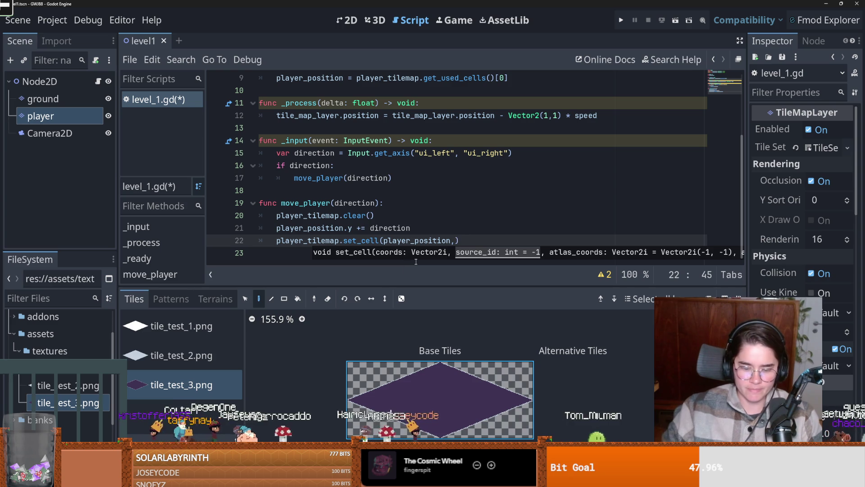
pyautogui.write('3,')
pyautogui.moveTo(432, 388)
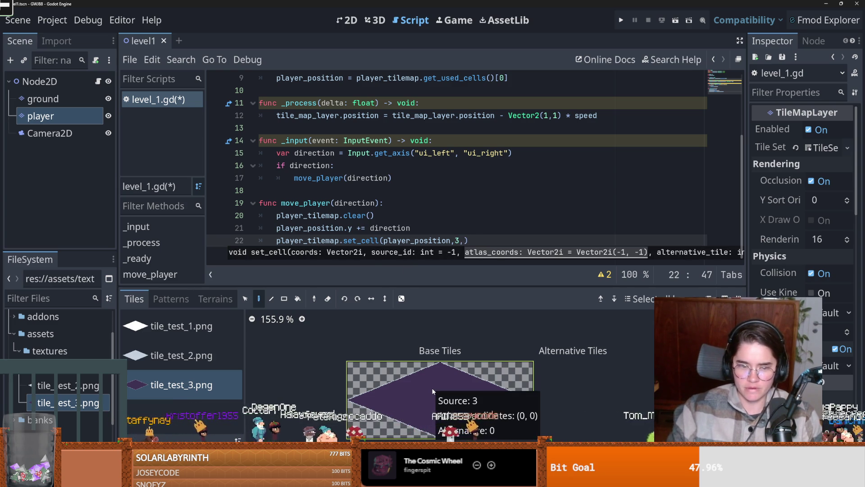
pyautogui.write('Vector2')
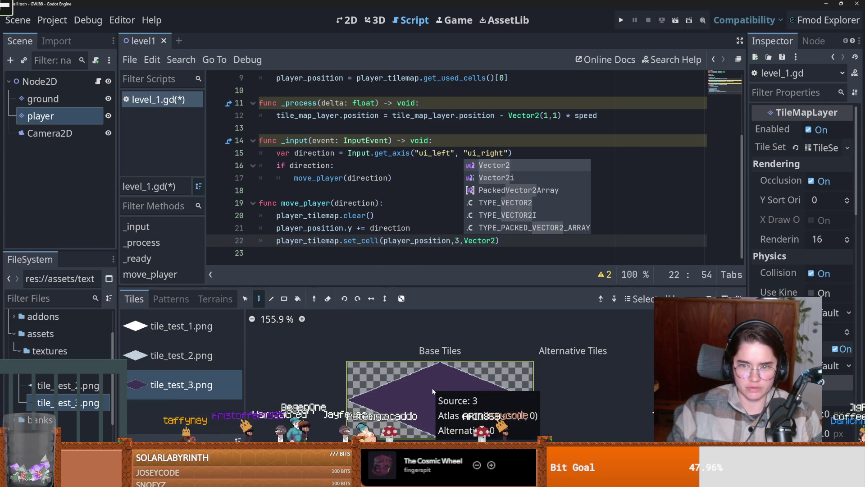
pyautogui.write('i.ZERO,')
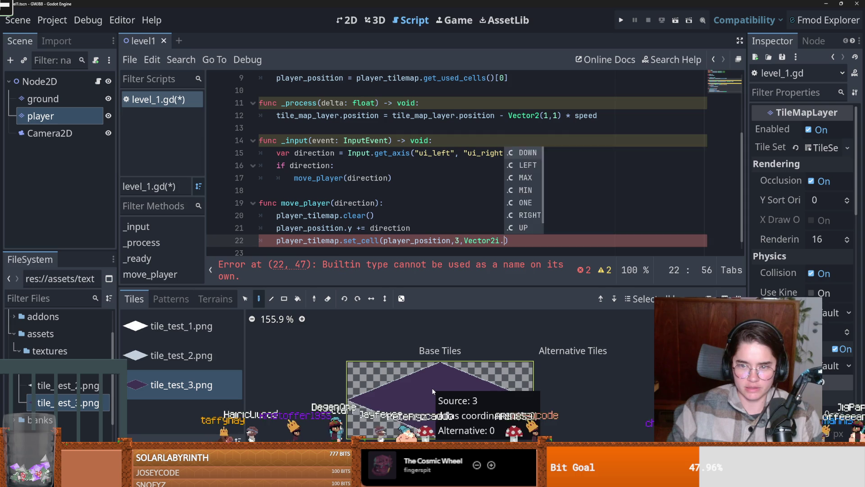
pyautogui.press('BackSpace')
pyautogui.press('BackSpace')
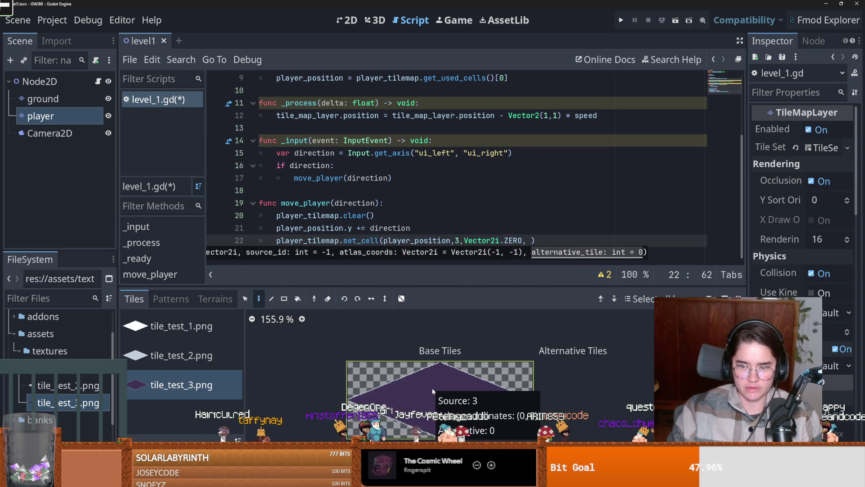
pyautogui.hotkey('ctrl', 's')
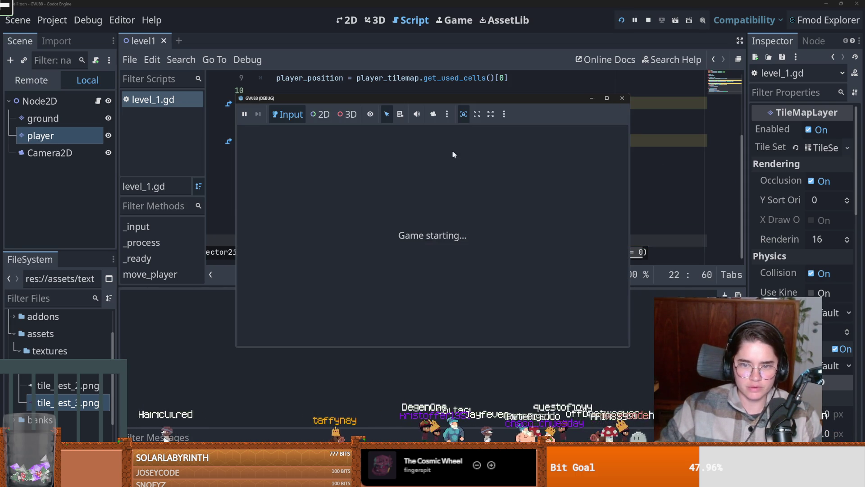
# Test movement with Left, Left, Right in the running game, then close it
pyautogui.press('Left')
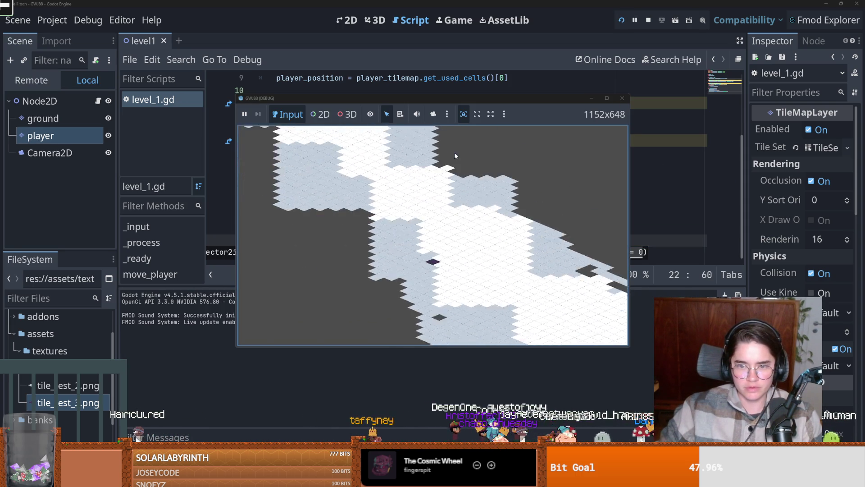
pyautogui.press('Left')
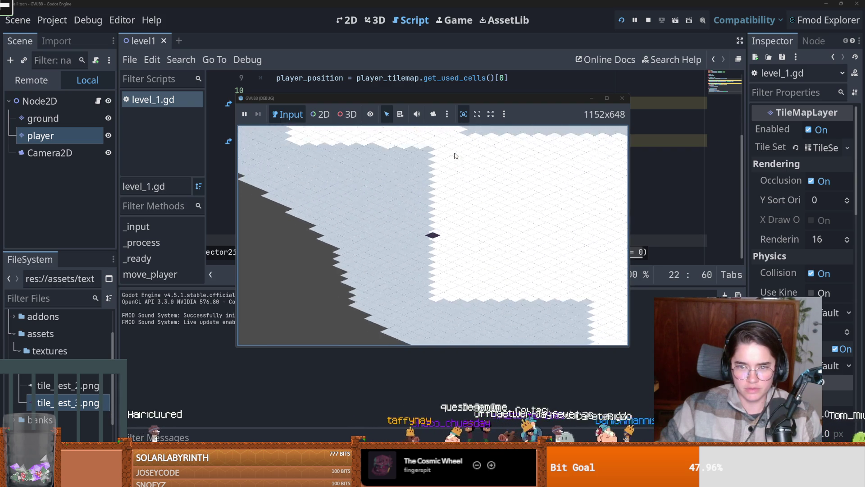
pyautogui.press('Right')
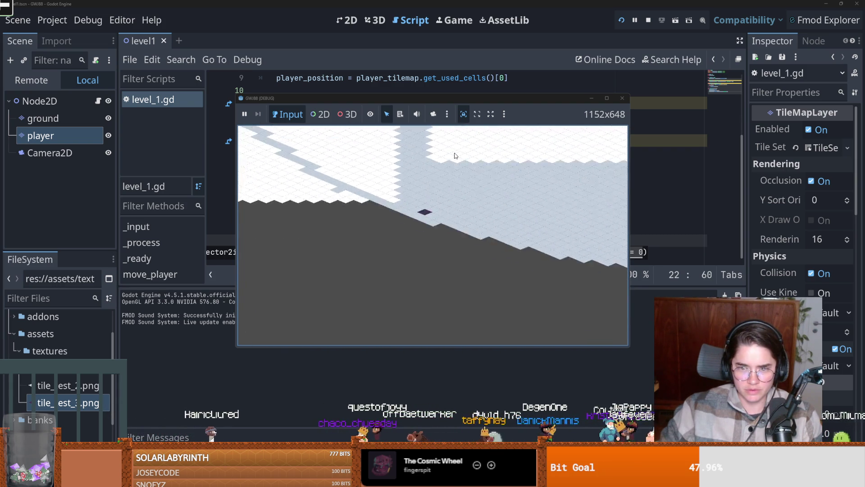
pyautogui.click(622, 99)
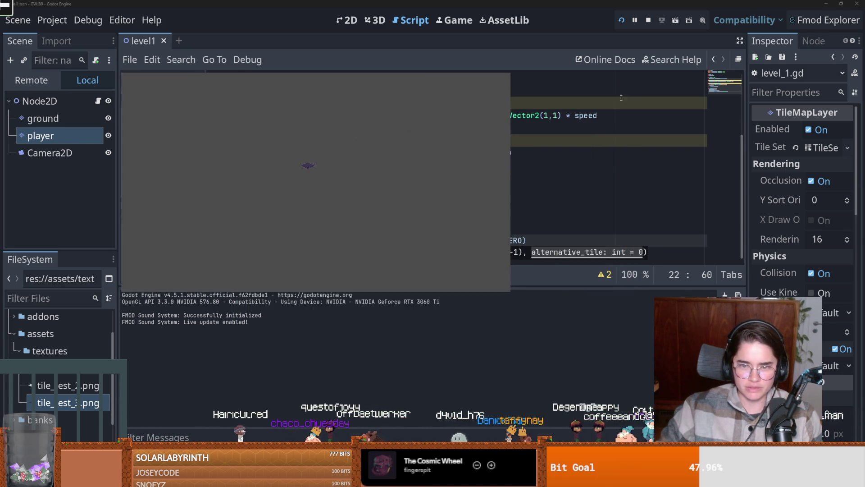
# In Project Settings' Input Map, bind A (Physical) to ui_left
pyautogui.click(51, 22)
pyautogui.click(63, 36)
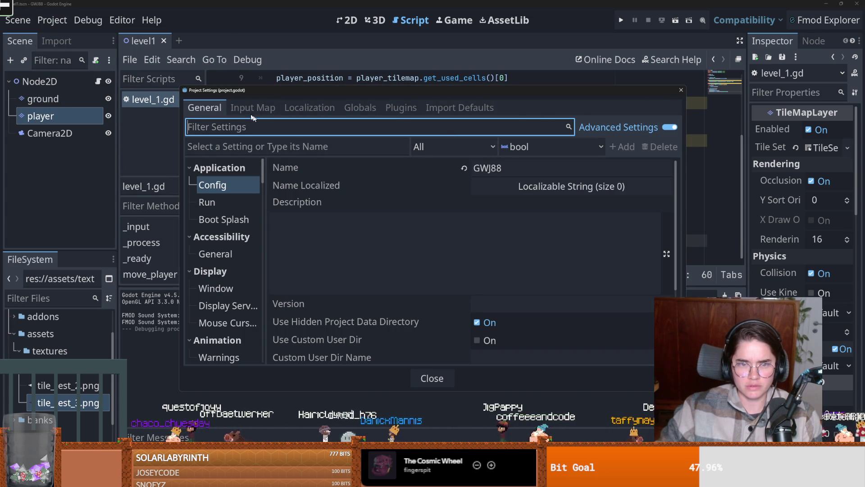
pyautogui.click(309, 108)
pyautogui.click(252, 108)
pyautogui.click(541, 128)
pyautogui.click(320, 126)
pyautogui.write('u')
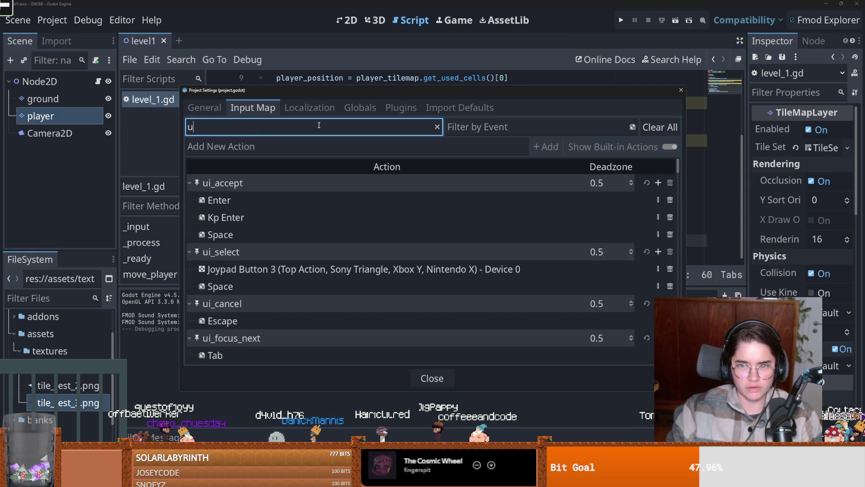
pyautogui.write('i')
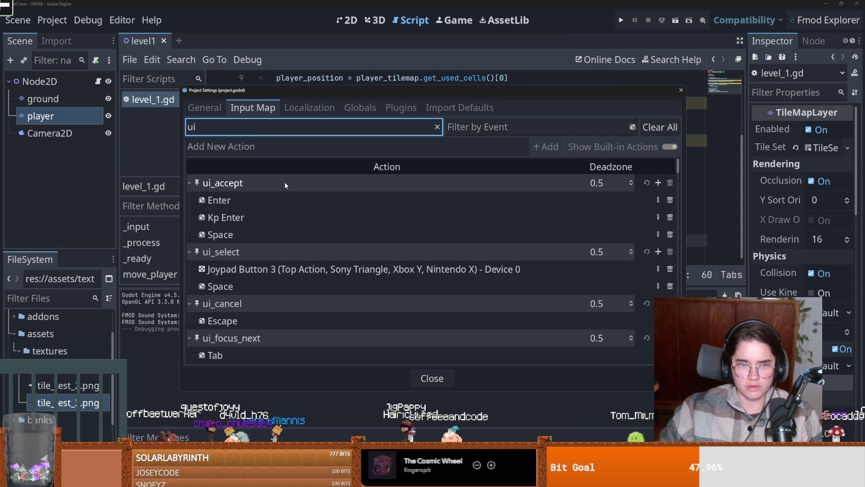
pyautogui.write('_left')
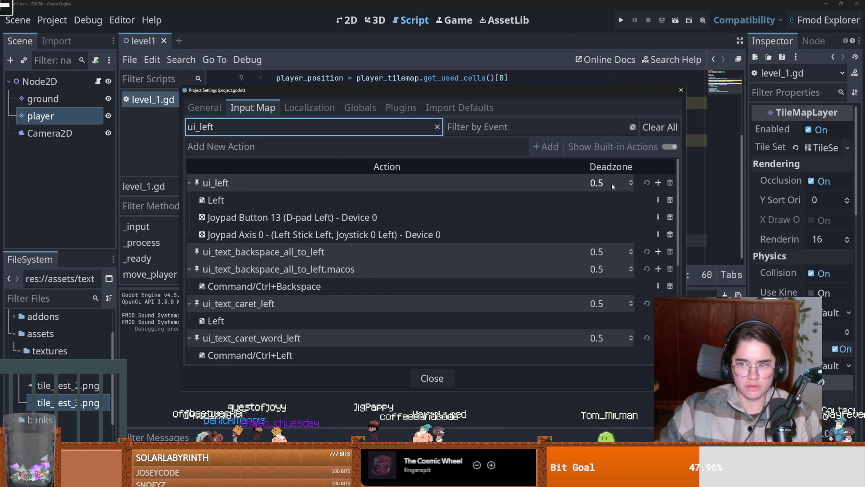
pyautogui.click(658, 183)
pyautogui.press('a')
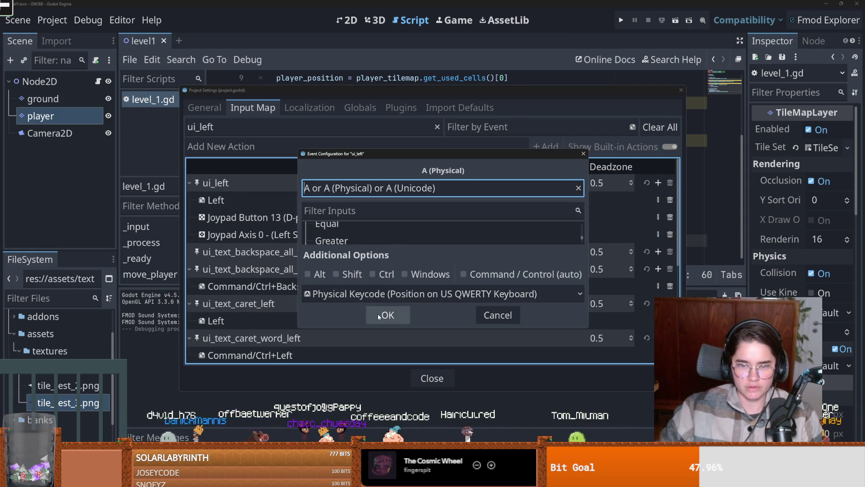
pyautogui.click(387, 315)
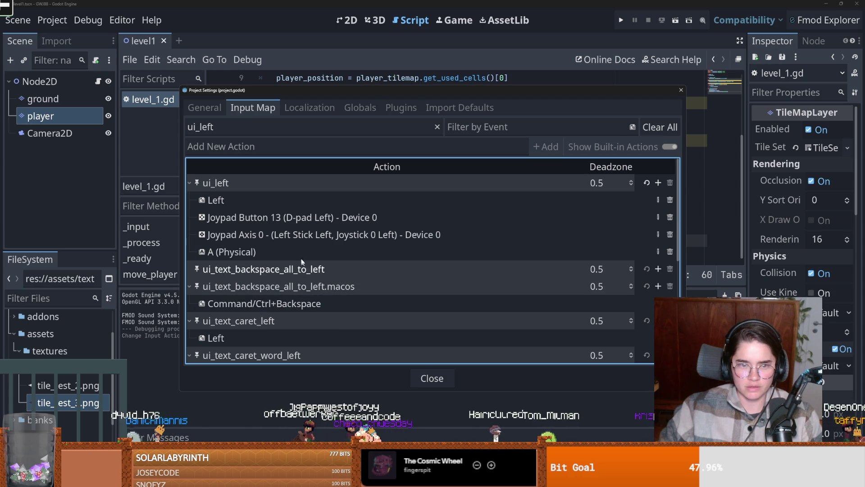
# Bind D (Physical) to ui_right, close the settings and run the game again
pyautogui.click(227, 133)
pyautogui.press('BackSpace')
pyautogui.press('BackSpace')
pyautogui.press('BackSpace')
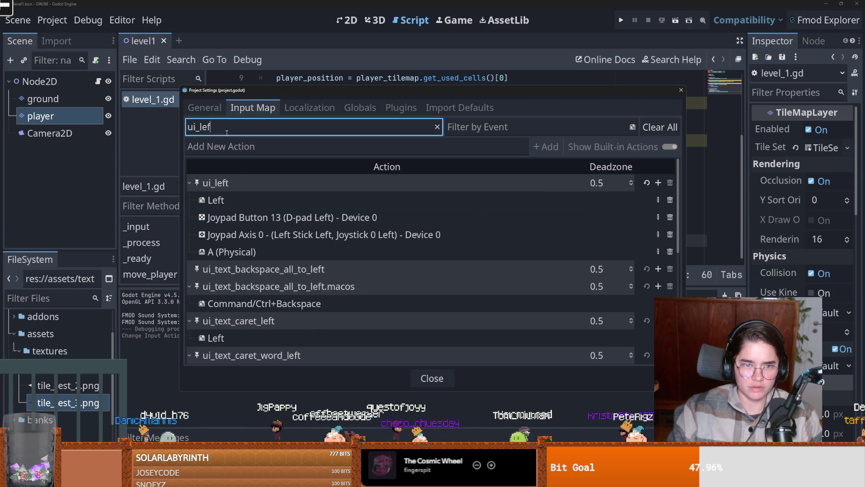
pyautogui.write('right')
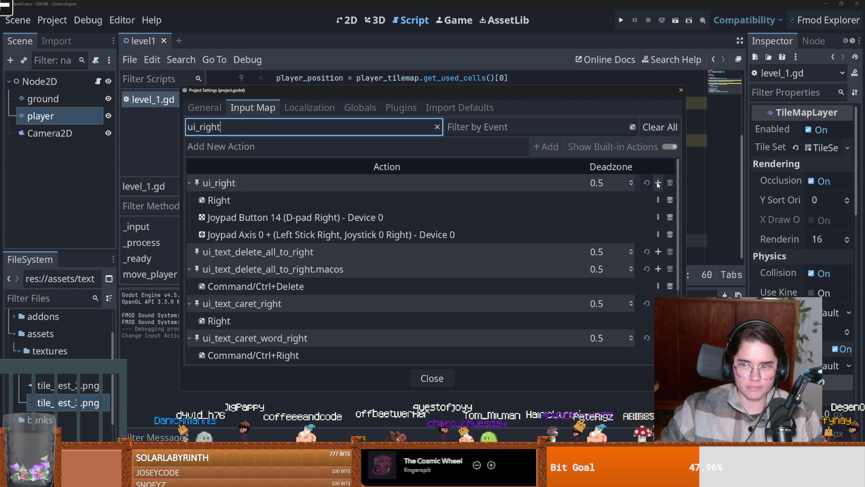
pyautogui.click(658, 183)
pyautogui.press('d')
pyautogui.click(392, 315)
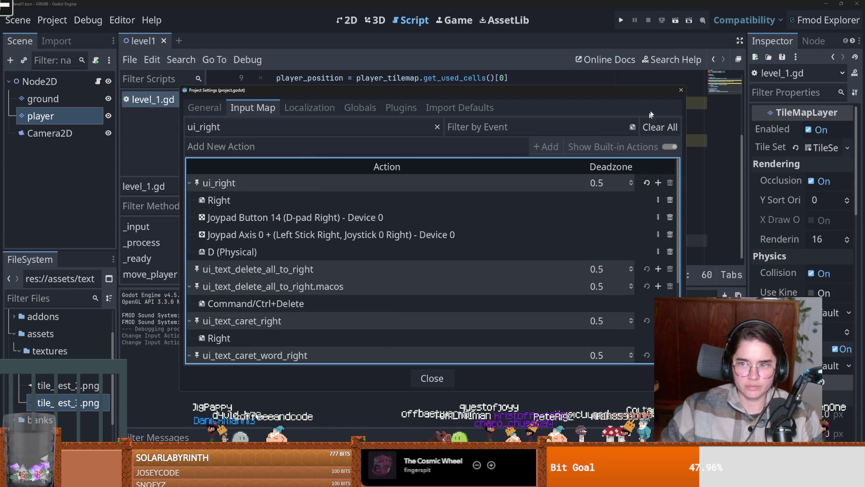
pyautogui.click(681, 90)
pyautogui.click(621, 20)
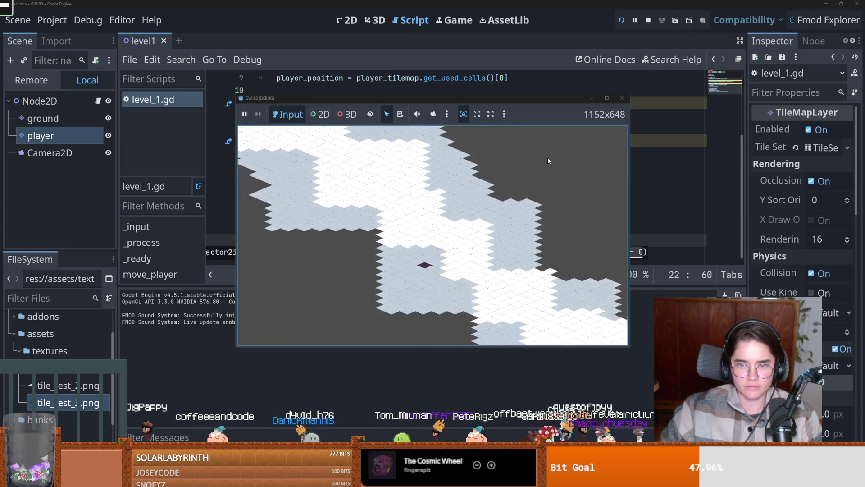
# Test the player's movement with the D and S keys, then close the running game
pyautogui.press('d')
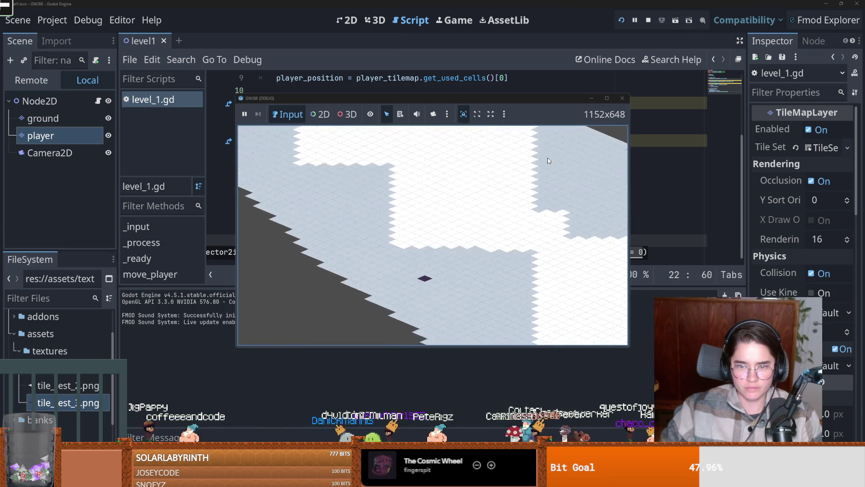
pyautogui.press('s')
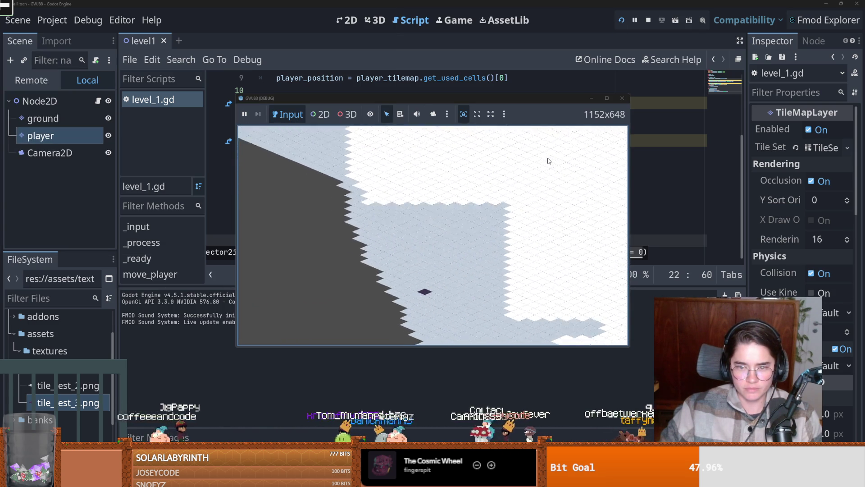
pyautogui.press('s')
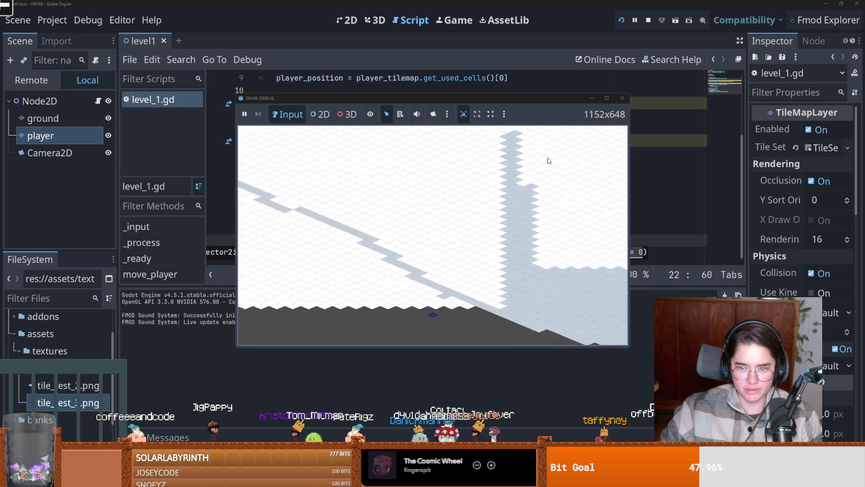
pyautogui.press('s')
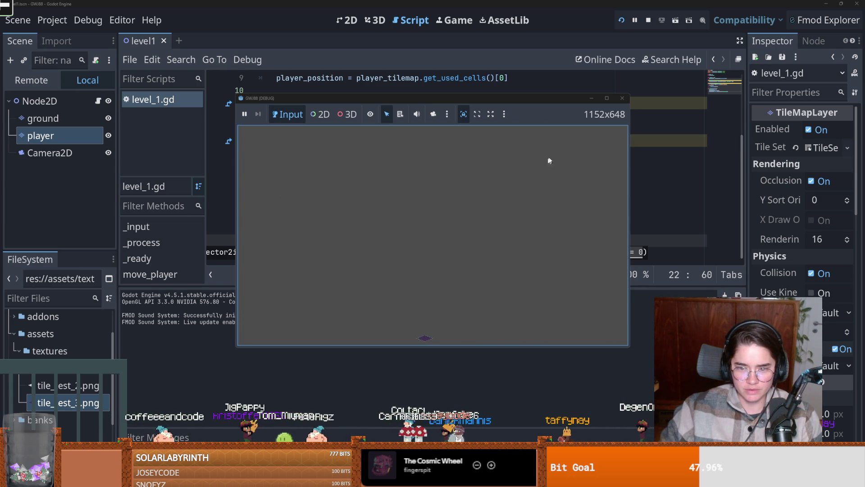
pyautogui.click(622, 99)
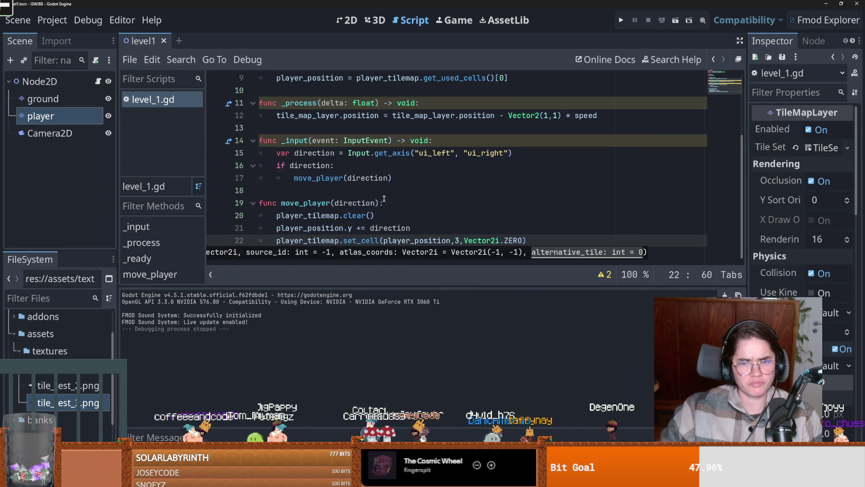
# Insert a blank line above the set_cell call in move_player
pyautogui.rightClick(384, 243)
pyautogui.click(424, 226)
pyautogui.press('Return')
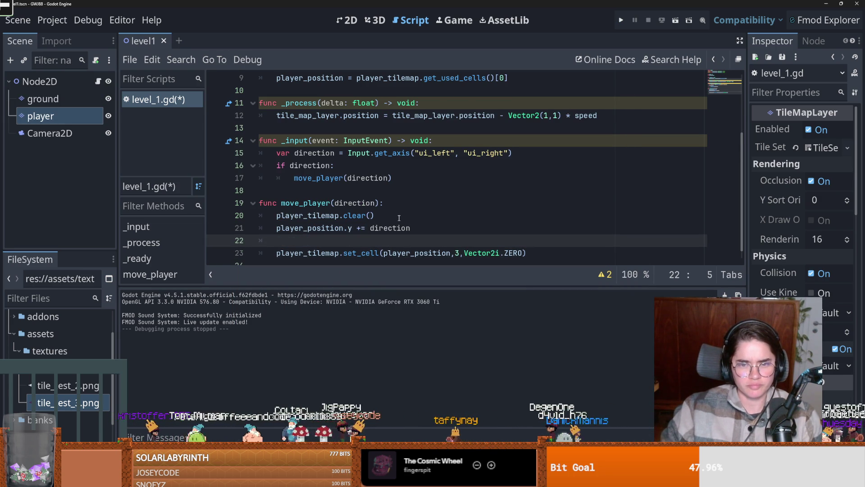
# Add print(player_position) to move_player and launch the game
pyautogui.write('print(pla')
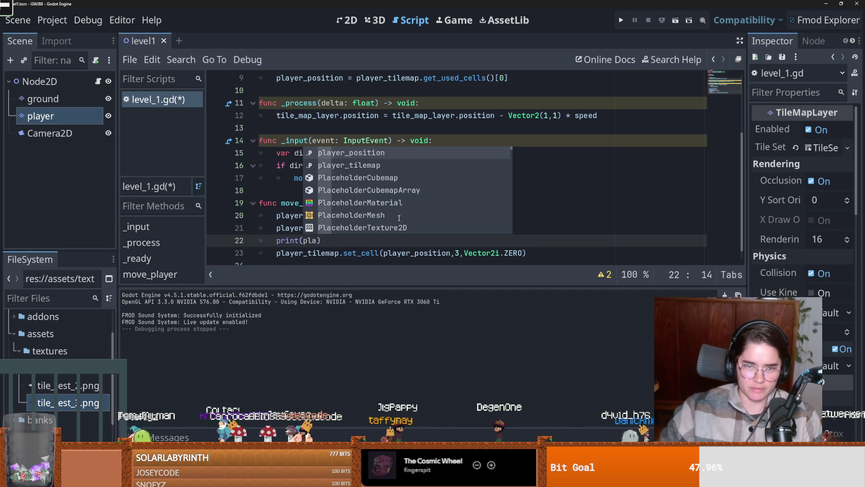
pyautogui.press('Return')
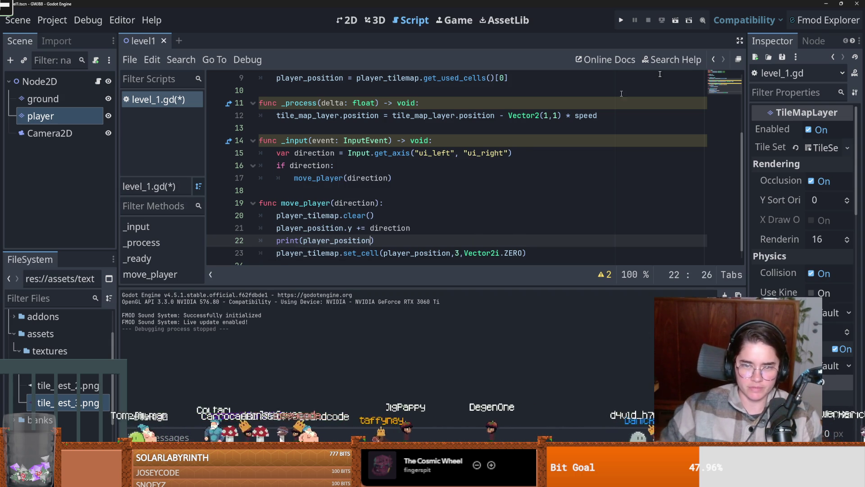
pyautogui.click(621, 21)
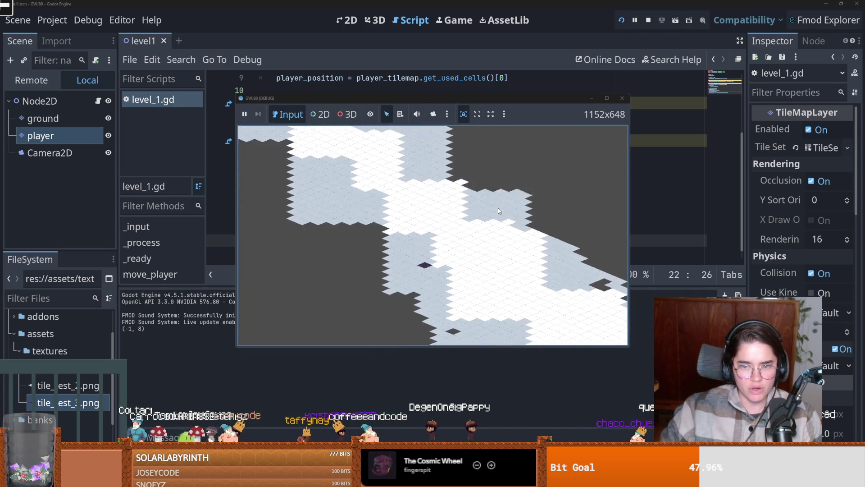
# Move the player down five times, logging positions (-1, 8) to (-1, 21), then close the game
pyautogui.press('Down')
pyautogui.press('Down')
pyautogui.press('Down')
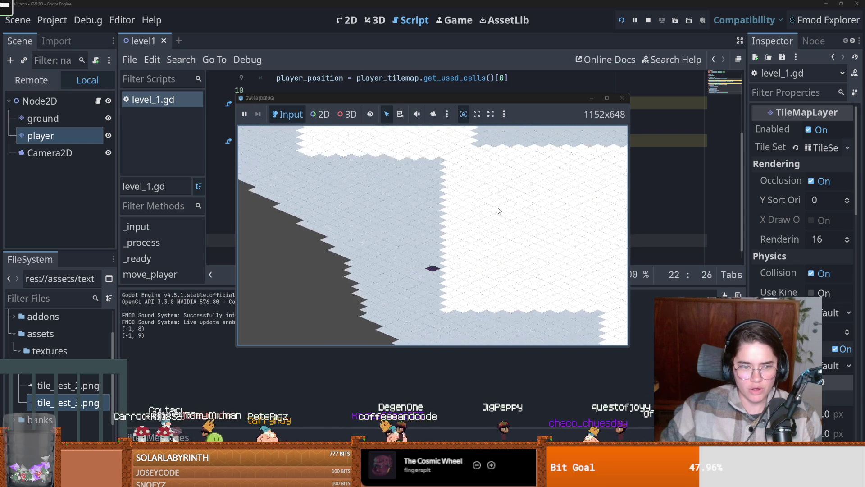
pyautogui.press('Down')
pyautogui.press('Down')
pyautogui.press('Down')
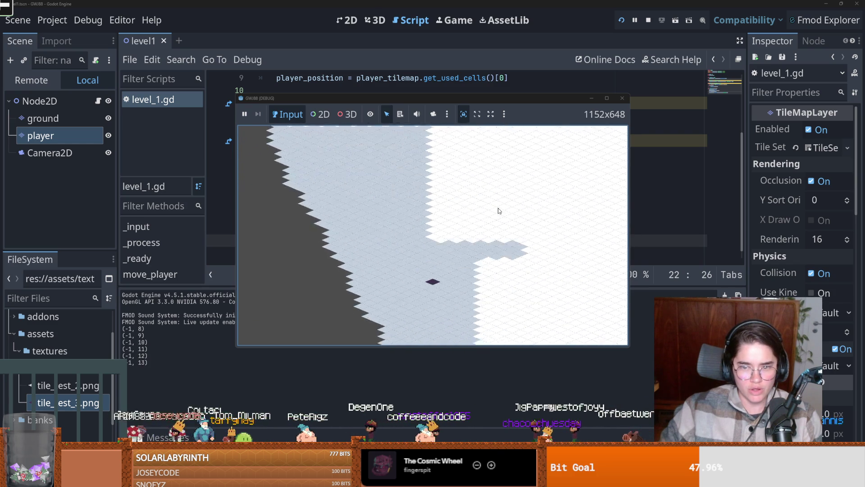
pyautogui.press('Down')
pyautogui.press('Down')
pyautogui.press('Down')
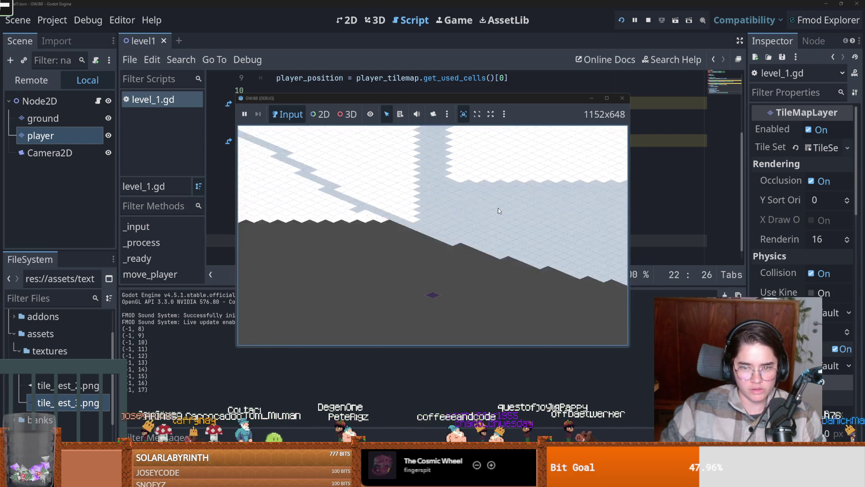
pyautogui.press('Down')
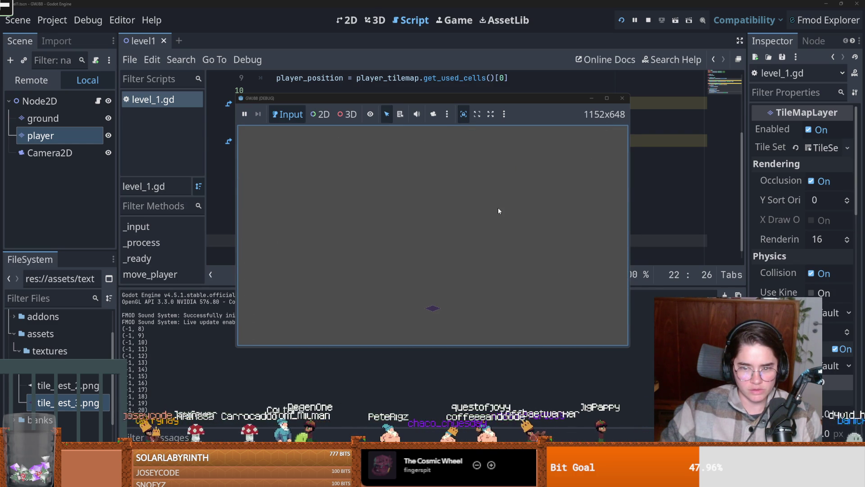
pyautogui.press('Down')
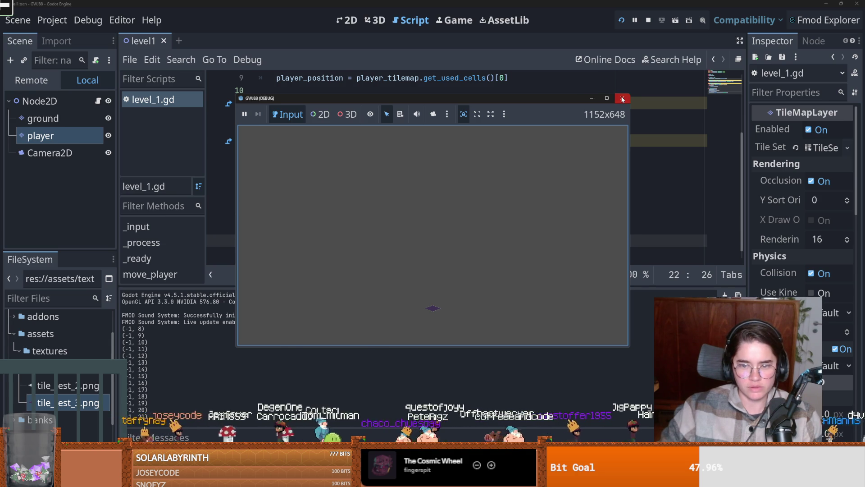
pyautogui.click(622, 98)
pyautogui.click(348, 20)
# Paint a diagonal strip of purple tile_test_3 tiles beside the player tile, undoing some strokes
pyautogui.scroll(-7, 299, 166)
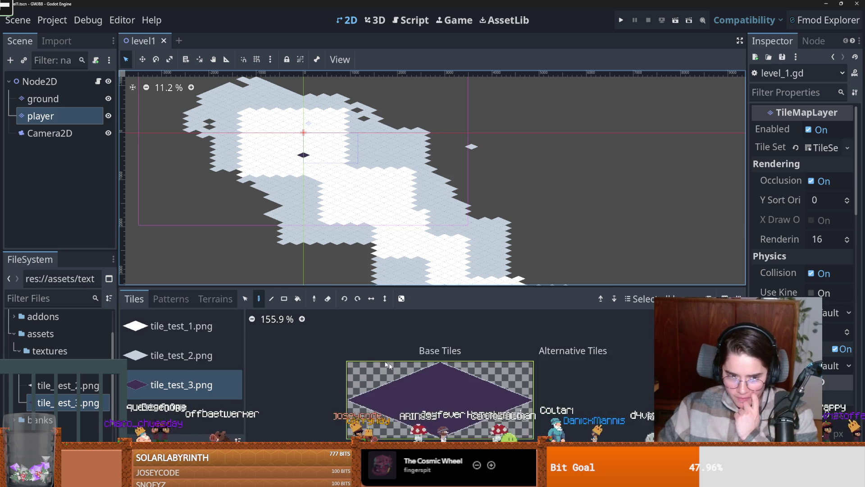
pyautogui.scroll(4, 301, 189)
pyautogui.scroll(4, 306, 153)
pyautogui.moveTo(293, 141); pyautogui.dragTo(225, 175)
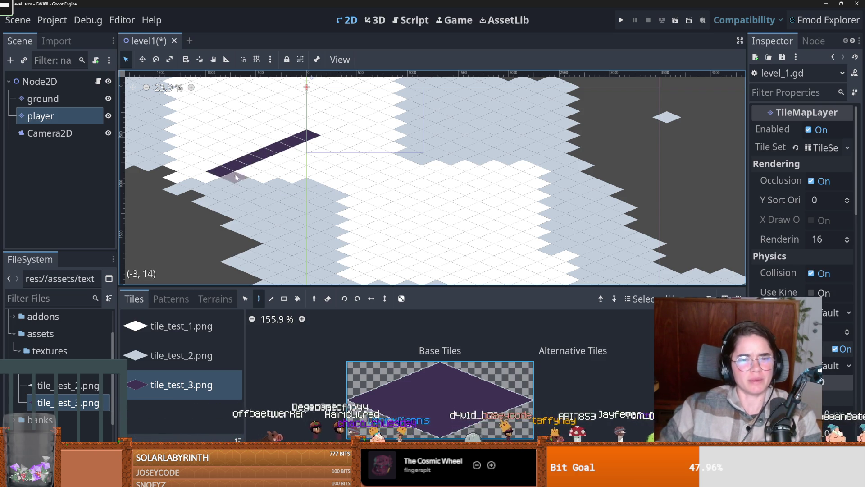
pyautogui.hotkey('ctrl', 'z')
pyautogui.hotkey('ctrl', 'z')
pyautogui.hotkey('ctrl', 'z')
pyautogui.scroll(3, 325, 153)
pyautogui.hscroll(-3, 325, 153)
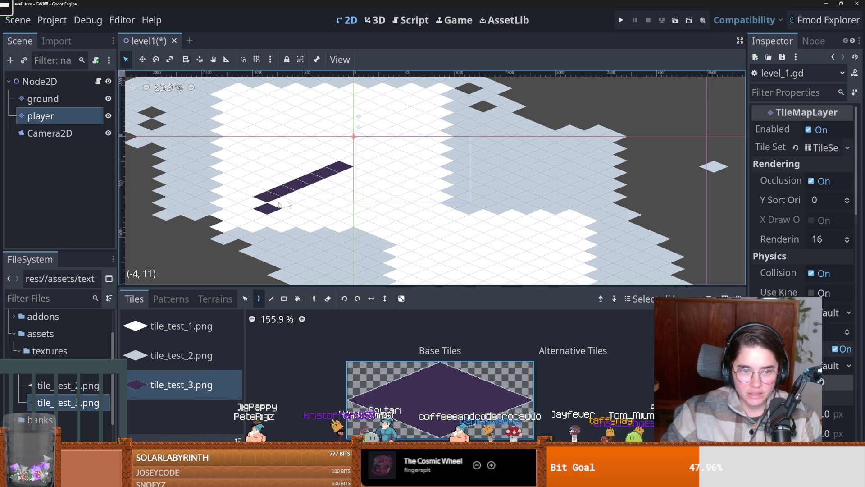
pyautogui.hotkey('ctrl', 'z')
pyautogui.hotkey('ctrl', 'z')
pyautogui.hotkey('ctrl', 'z')
# Set the TileSet's Tile Layout to Stairs Right and save the level scene
pyautogui.click(825, 147)
pyautogui.click(791, 185)
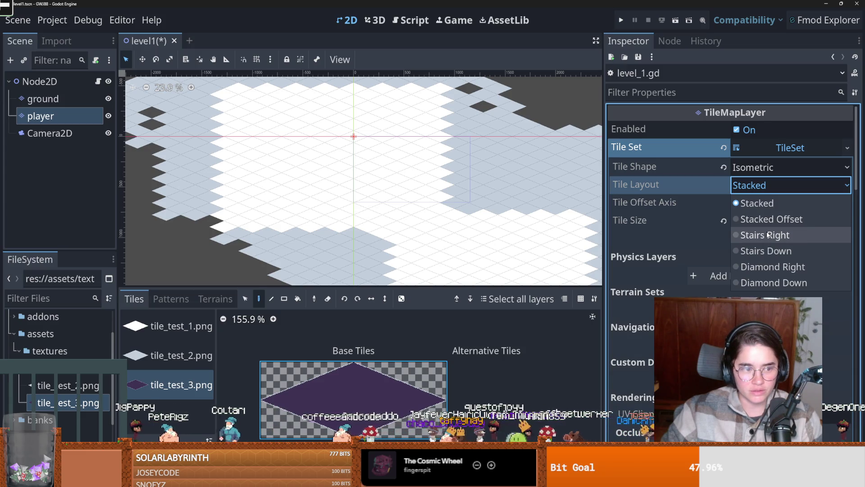
pyautogui.click(768, 235)
pyautogui.scroll(-5, 326, 152)
pyautogui.scroll(-2, 325, 152)
pyautogui.scroll(6, 326, 144)
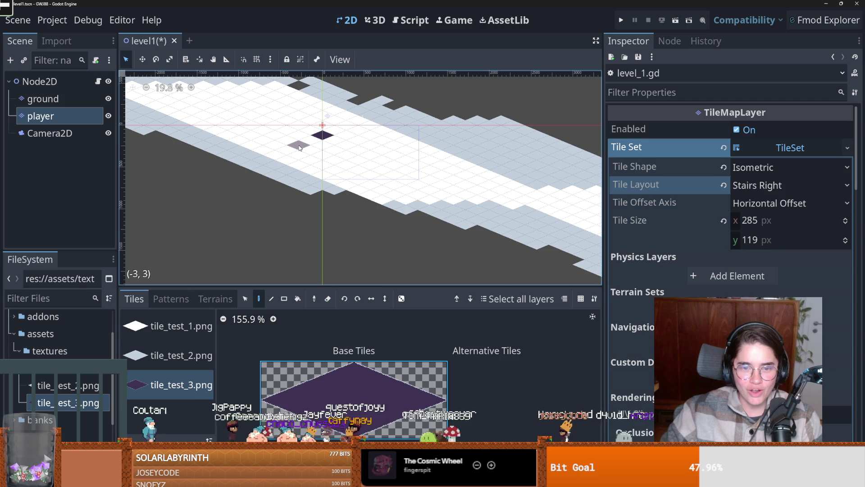
pyautogui.hotkey('ctrl', 's')
pyautogui.hotkey('ctrl', 'F3')
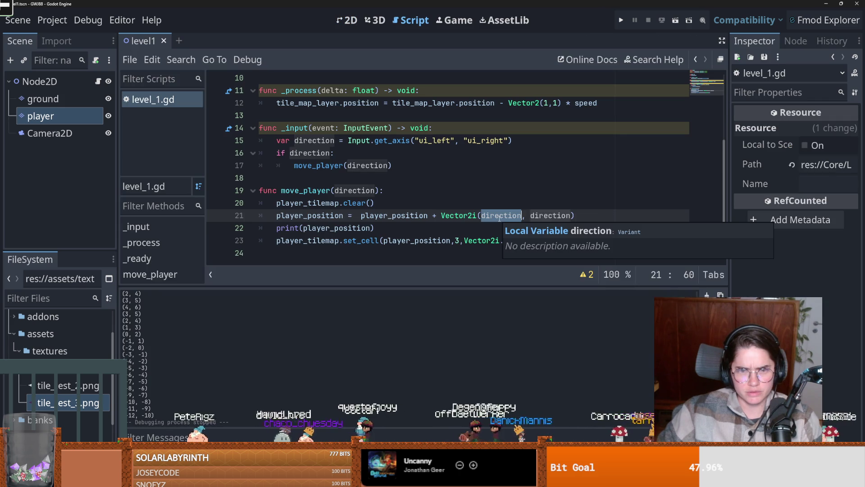
# Remove 'player_position +' from the player_position assignment in move_player
pyautogui.moveTo(462, 214)
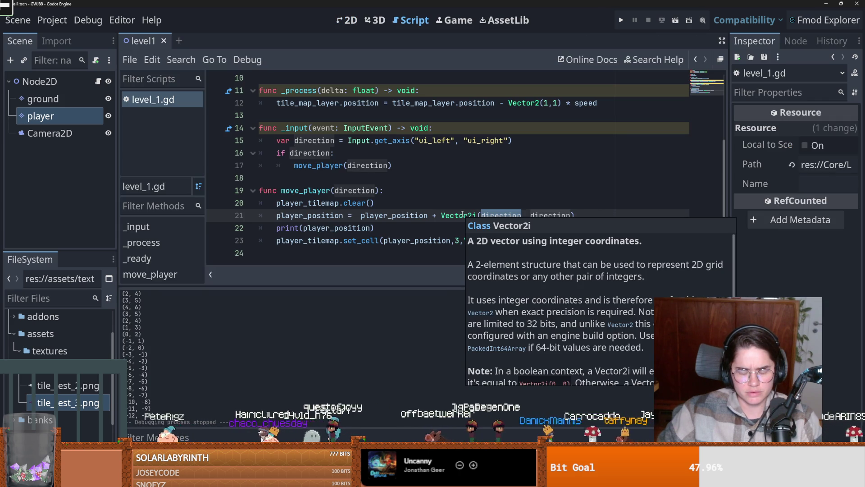
pyautogui.click(450, 215)
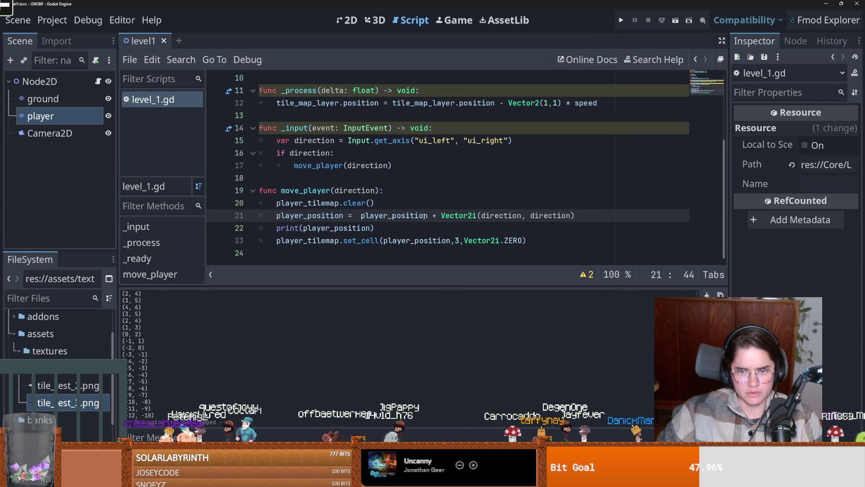
pyautogui.doubleClick(426, 215)
pyautogui.hotkey('ctrl', 'c')
pyautogui.press('BackSpace')
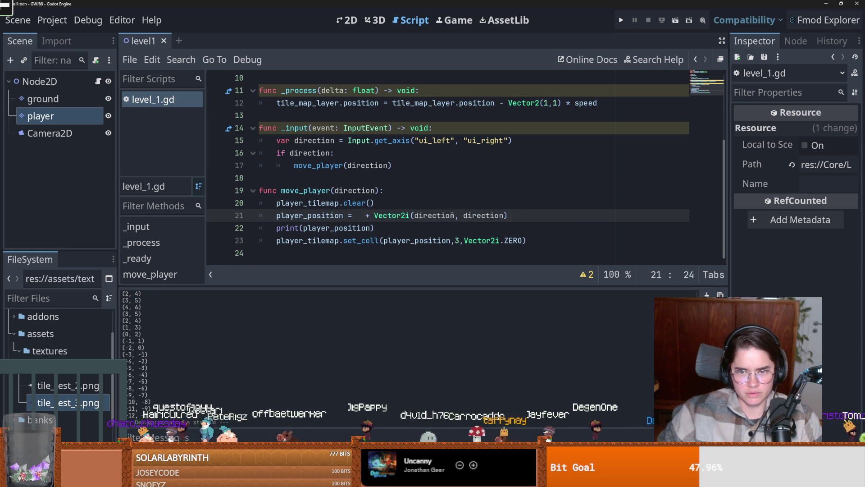
pyautogui.hotkey('ctrl', 'z')
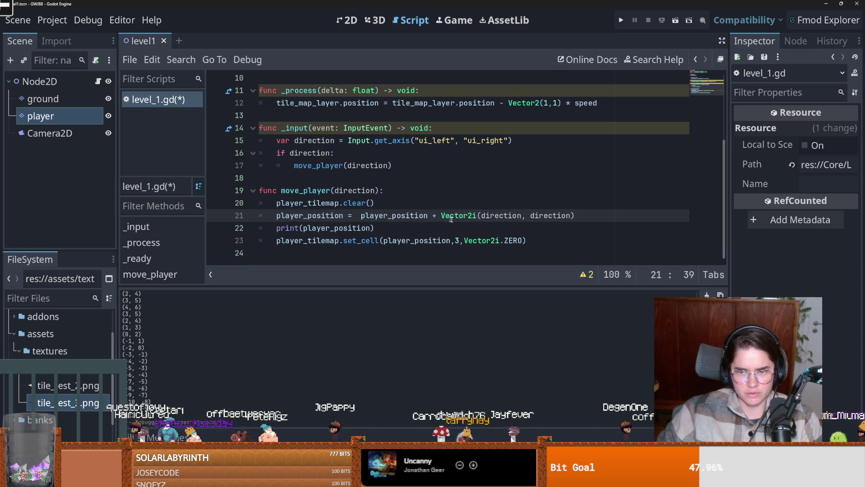
pyautogui.hotkey('ctrl', 'shift', 'k')
pyautogui.hotkey('ctrl', 'z')
pyautogui.moveTo(434, 216); pyautogui.dragTo(361, 216)
pyautogui.press('BackSpace')
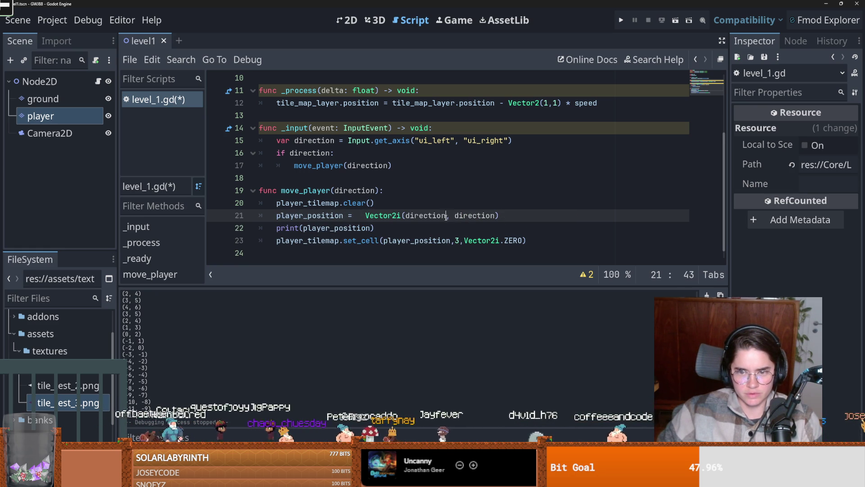
# Add the line 'var update = player_position.x + direction' above the assignment
pyautogui.click(380, 205)
pyautogui.press('Return')
pyautogui.write('var')
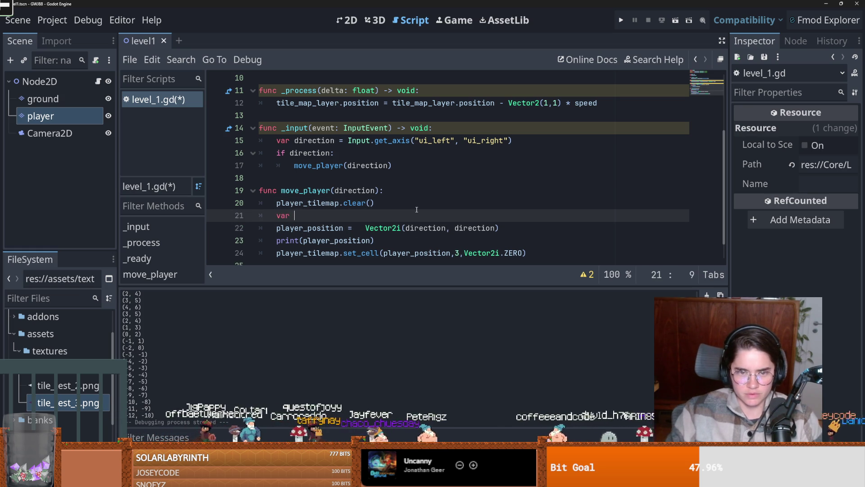
pyautogui.write('upd')
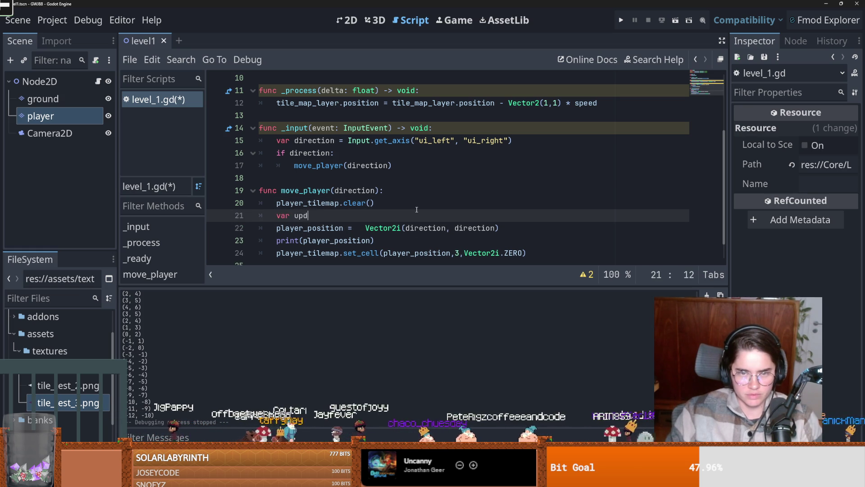
pyautogui.hotkey('ctrl', 'v')
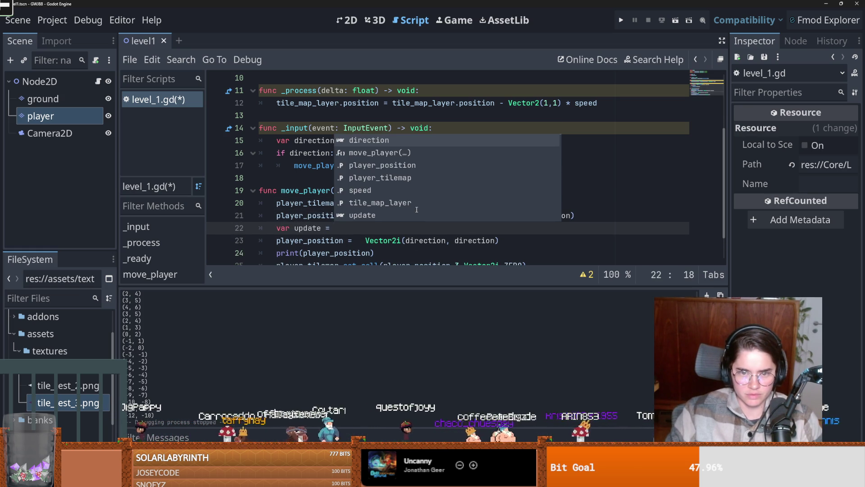
pyautogui.hotkey('ctrl', 'z')
pyautogui.press('Escape')
pyautogui.doubleClick(316, 231)
pyautogui.click(339, 217)
pyautogui.write('.x')
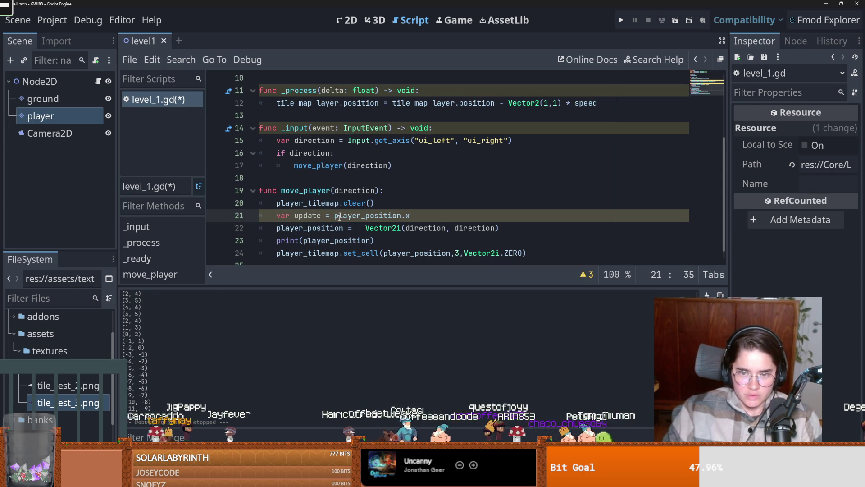
pyautogui.click(407, 228)
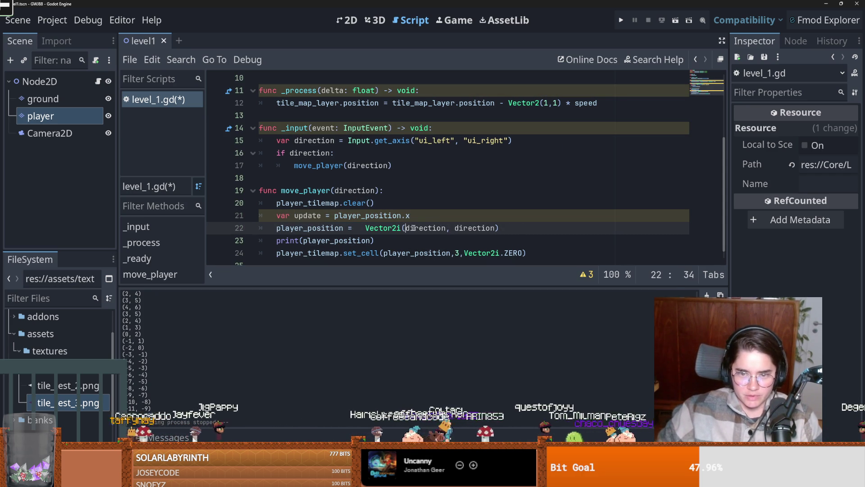
pyautogui.write('update')
pyautogui.hotkey('ctrl', 'z')
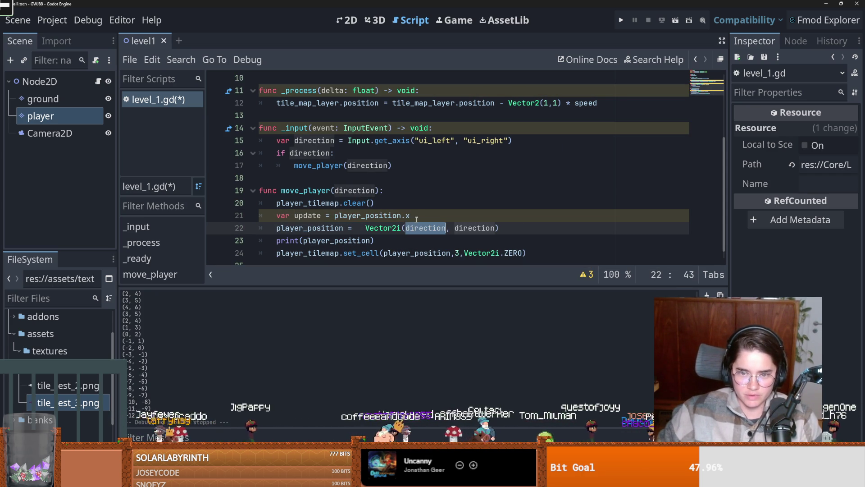
pyautogui.click(417, 217)
pyautogui.write('+ di')
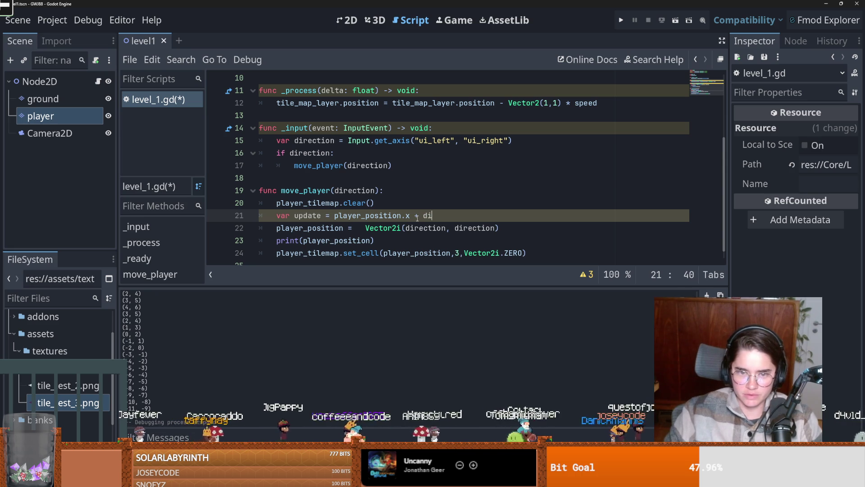
pyautogui.press('Return')
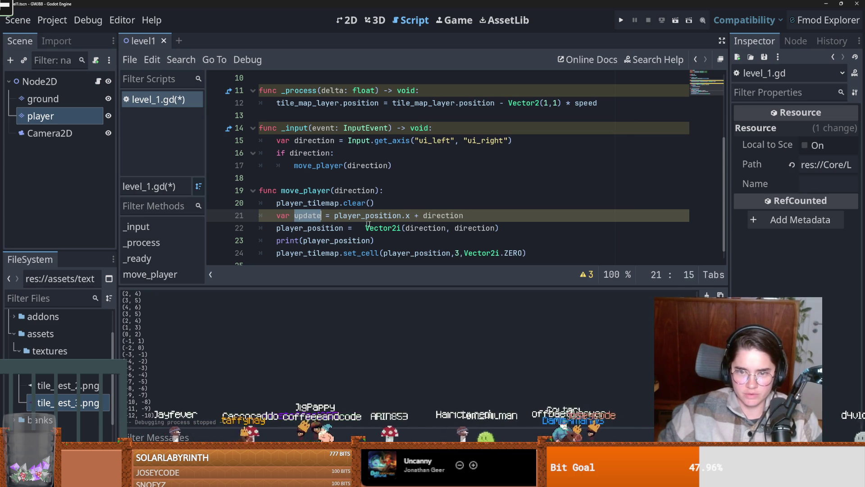
# Set player_position to Vector2i(update, update) and run the game
pyautogui.doubleClick(424, 227)
pyautogui.write('update')
pyautogui.doubleClick(464, 228)
pyautogui.write('update')
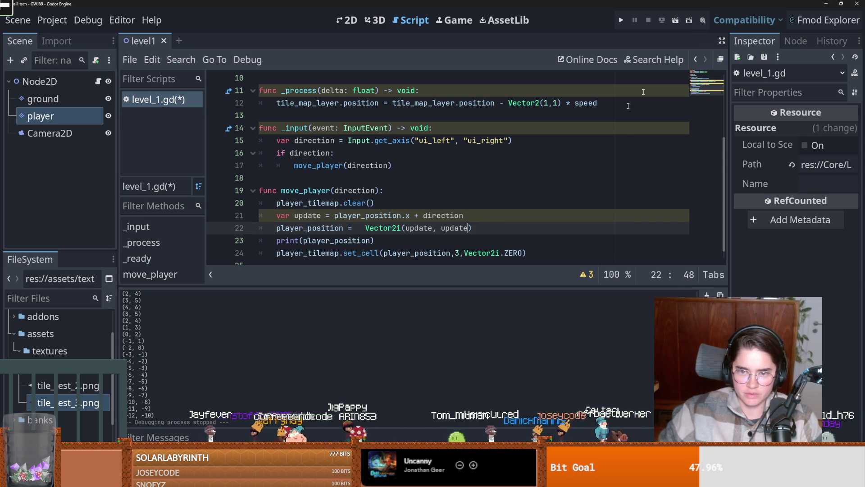
pyautogui.click(622, 20)
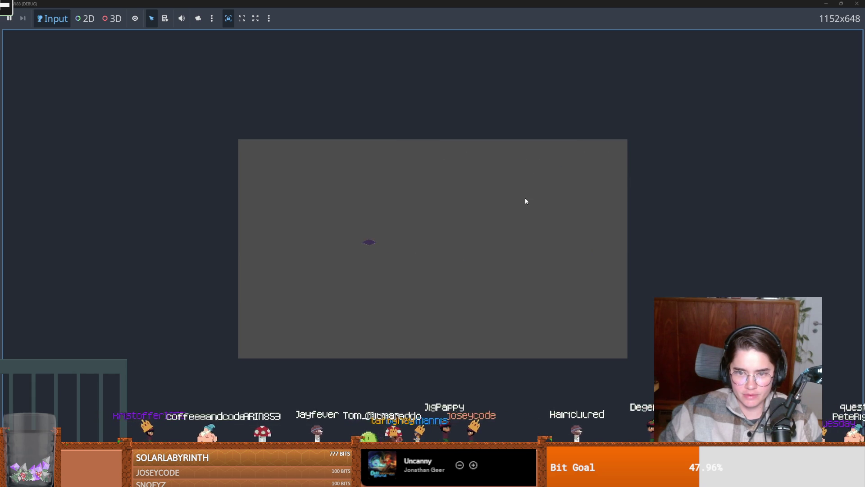
# Stop the game, fix line 22's closing bracket in level_1.gd, and add an empty print() line
pyautogui.moveTo(683, 5)
pyautogui.mouseDown()
pyautogui.moveTo(585, 41)
pyautogui.moveTo(477, 168)
pyautogui.mouseUp()
pyautogui.click(491, 173)
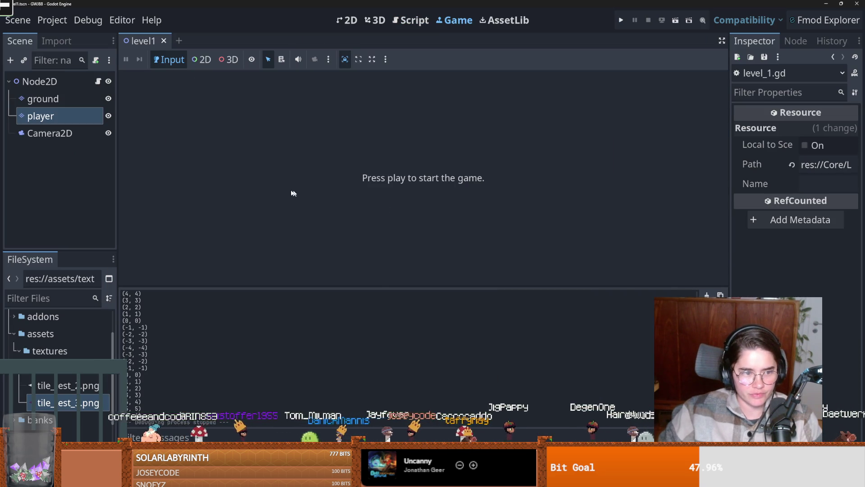
pyautogui.click(98, 83)
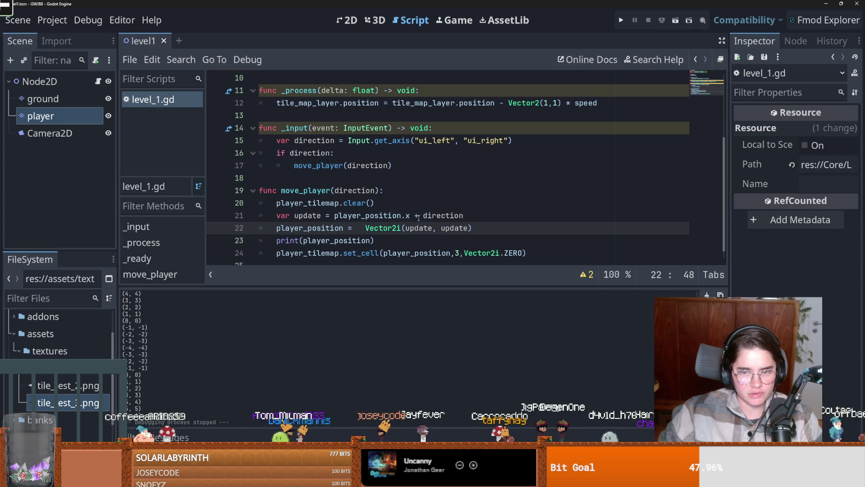
pyautogui.doubleClick(408, 229)
pyautogui.click(485, 224)
pyautogui.press('Return')
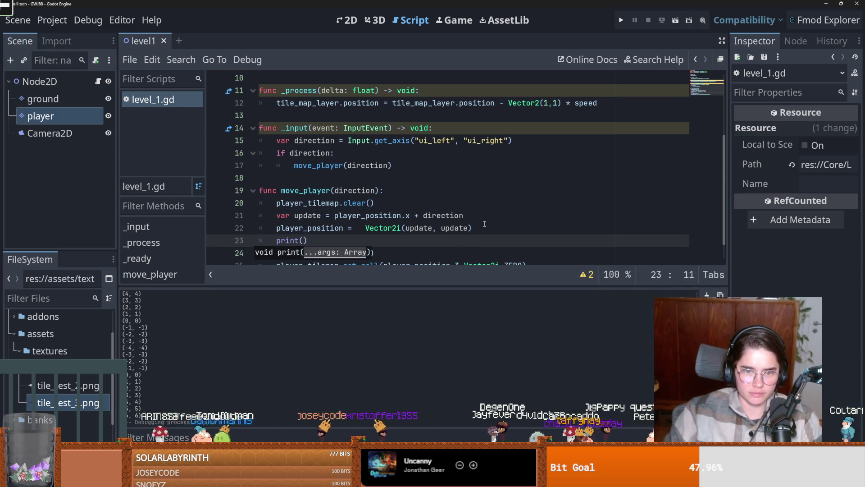
pyautogui.press('BackSpace')
pyautogui.press('BackSpace')
pyautogui.press('BackSpace')
pyautogui.scroll(-1, 327, 220)
pyautogui.press('BackSpace')
pyautogui.press('BackSpace')
pyautogui.press('BackSpace')
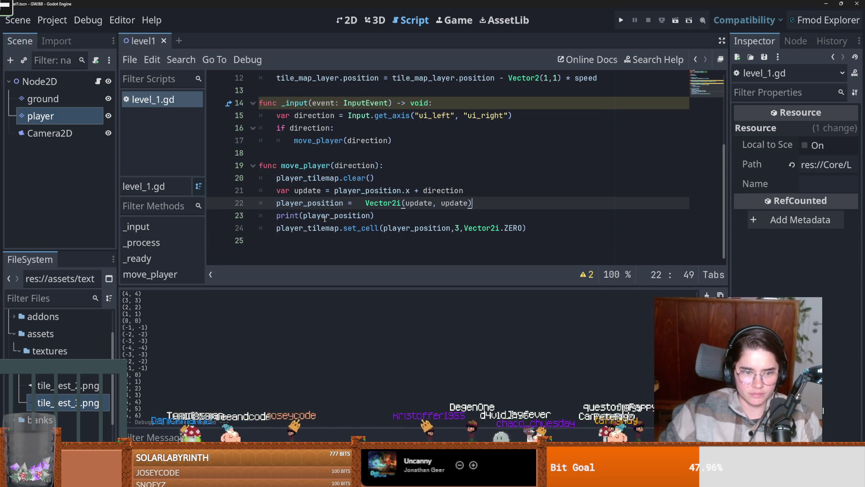
pyautogui.write(')')
pyautogui.press('Return')
pyautogui.write('print(')
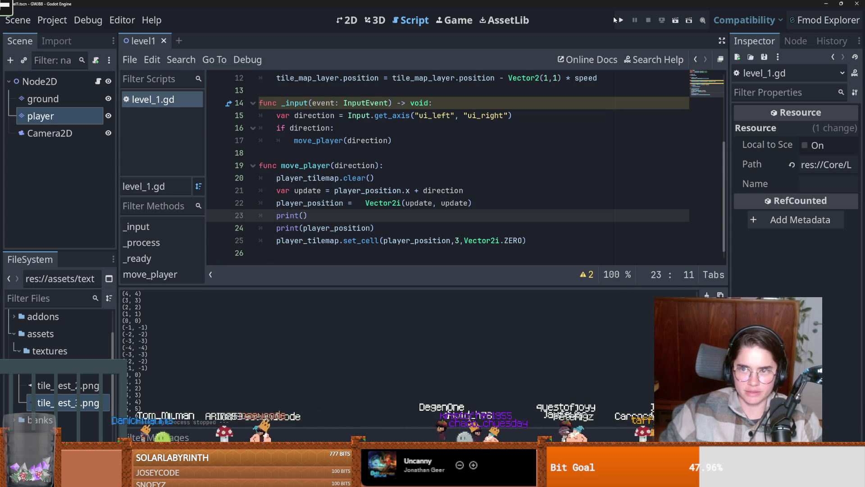
# Run the game, logging equal-coordinate positions like (-3, -3), then close it
pyautogui.click(620, 20)
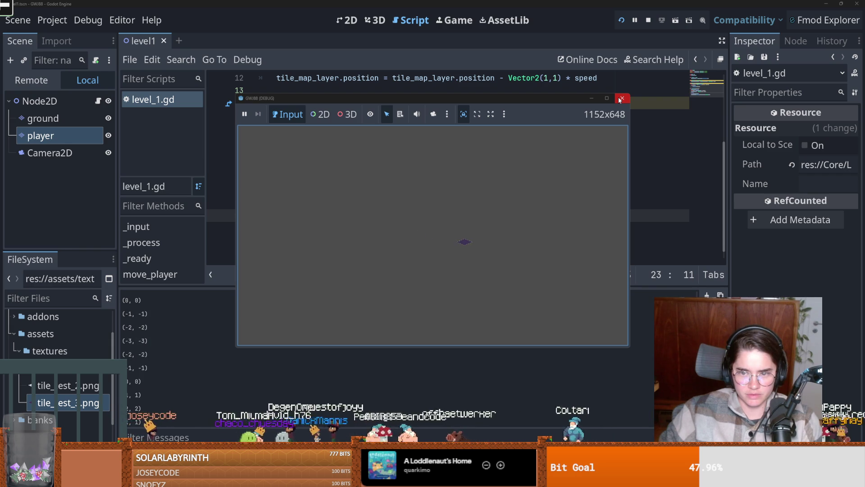
pyautogui.click(622, 98)
pyautogui.click(347, 20)
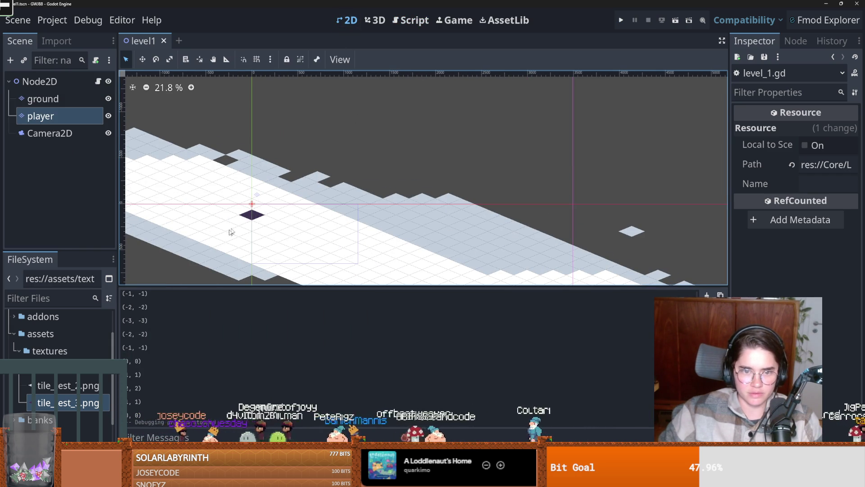
# Select the ground tilemap layer and paint, then undo, a few dark tiles
pyautogui.click(247, 219)
pyautogui.scroll(-3, 247, 220)
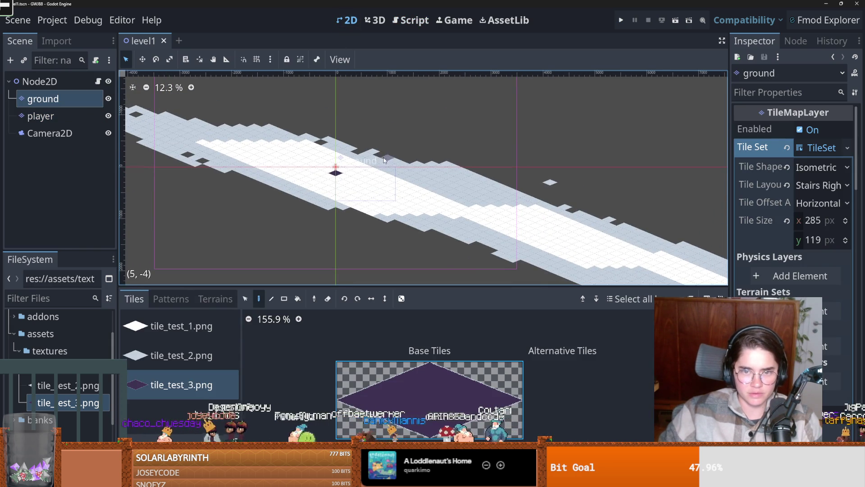
pyautogui.moveTo(333, 180); pyautogui.dragTo(322, 182)
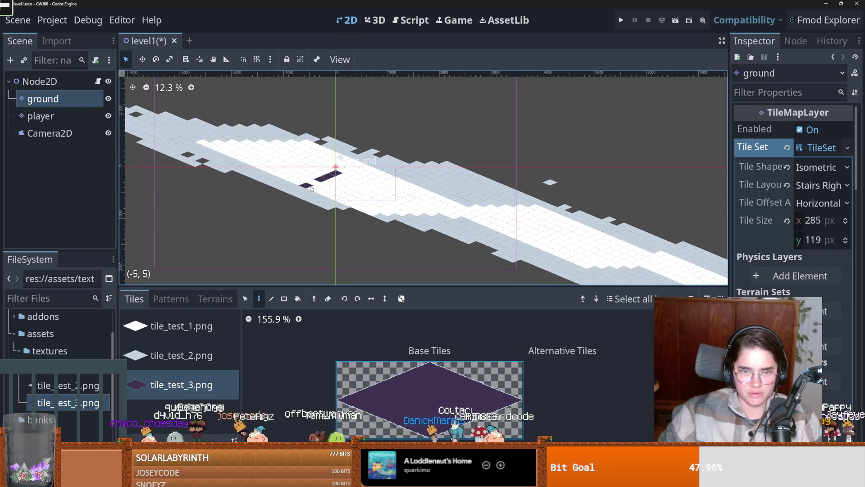
pyautogui.hotkey('ctrl', 'z')
pyautogui.hotkey('ctrl', 'z')
pyautogui.hotkey('ctrl', 'z')
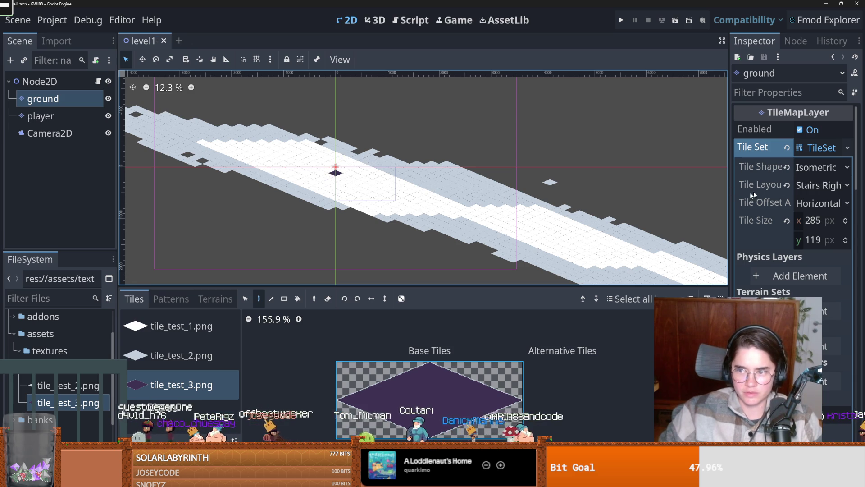
# Try Vertical Offset and Hexagon in the TileSet, keeping the tile shape Isometric
pyautogui.moveTo(730, 202); pyautogui.dragTo(542, 201)
pyautogui.click(726, 203)
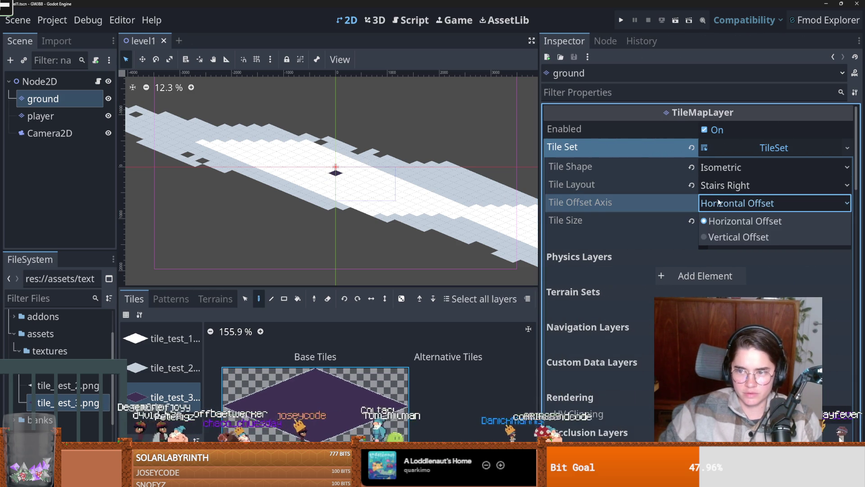
pyautogui.click(730, 237)
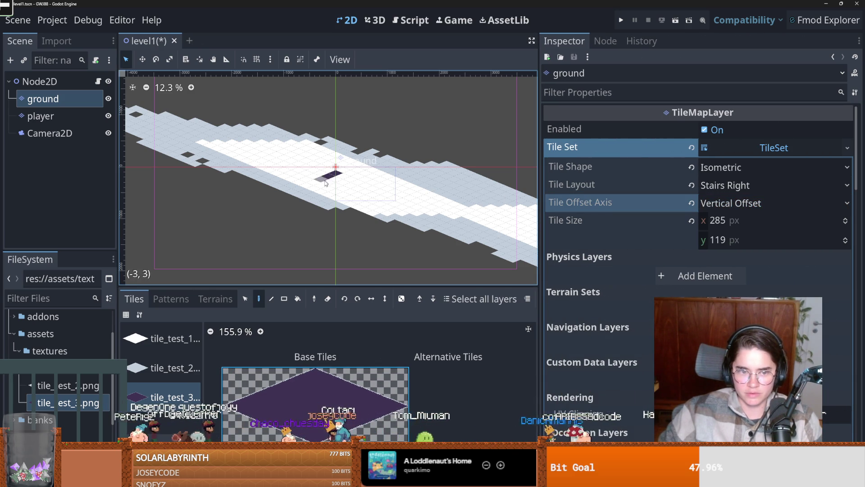
pyautogui.hotkey('ctrl', 'z')
pyautogui.click(766, 168)
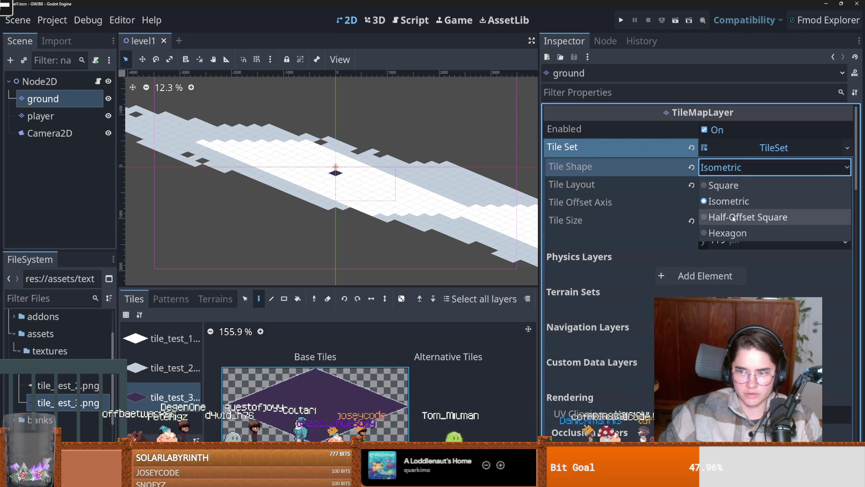
pyautogui.press('Escape')
pyautogui.hotkey('ctrl', 'z')
pyautogui.hotkey('ctrl', 'shift', 'z')
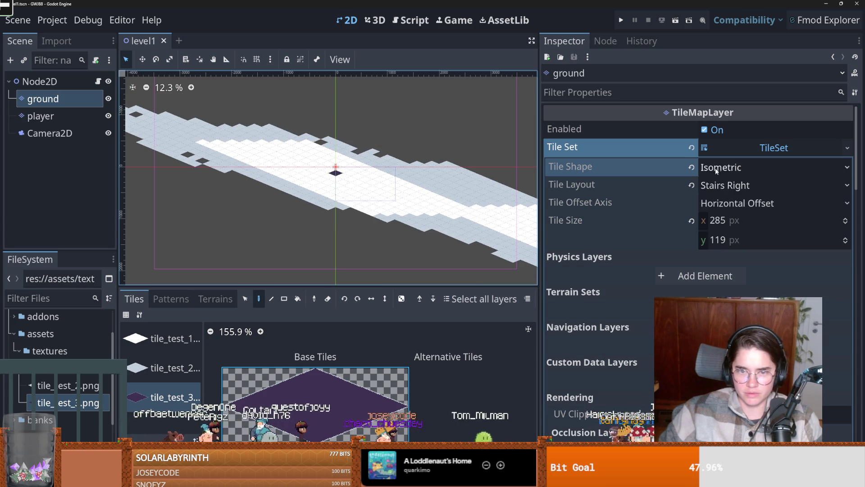
pyautogui.click(715, 168)
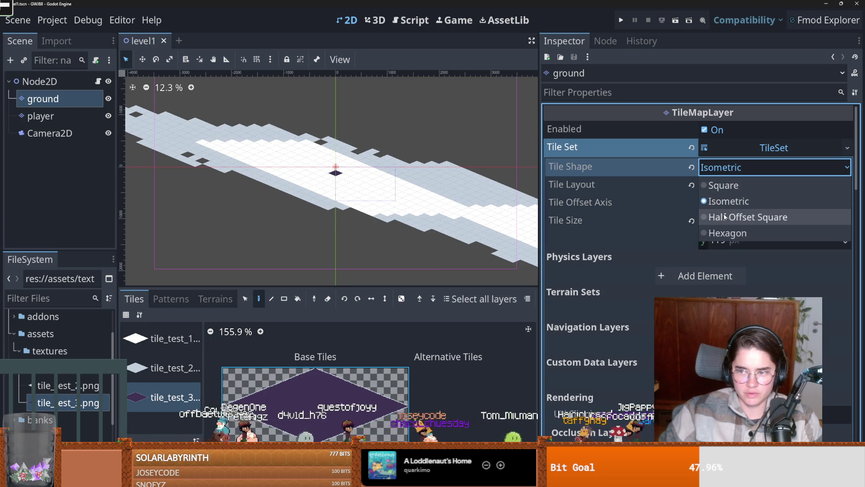
pyautogui.click(721, 201)
# Set the Tile Layout to Diamond Right, centre the tilemap view, and run the game
pyautogui.click(717, 185)
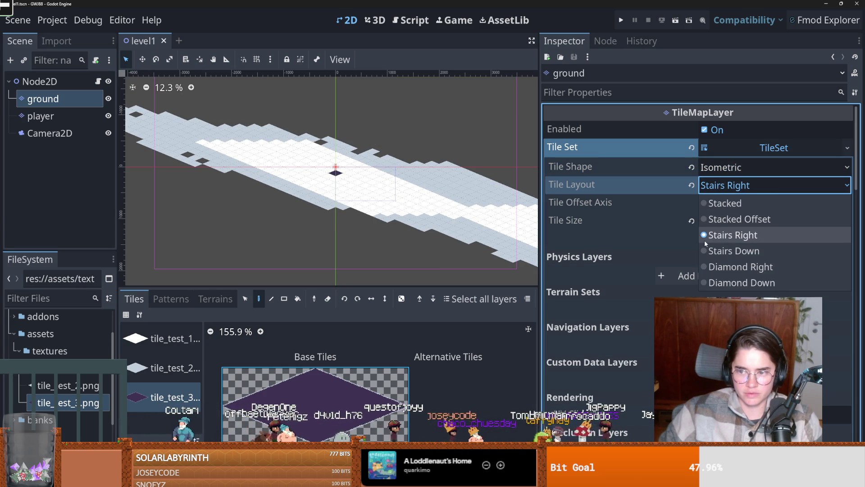
pyautogui.click(721, 266)
pyautogui.scroll(2, 341, 183)
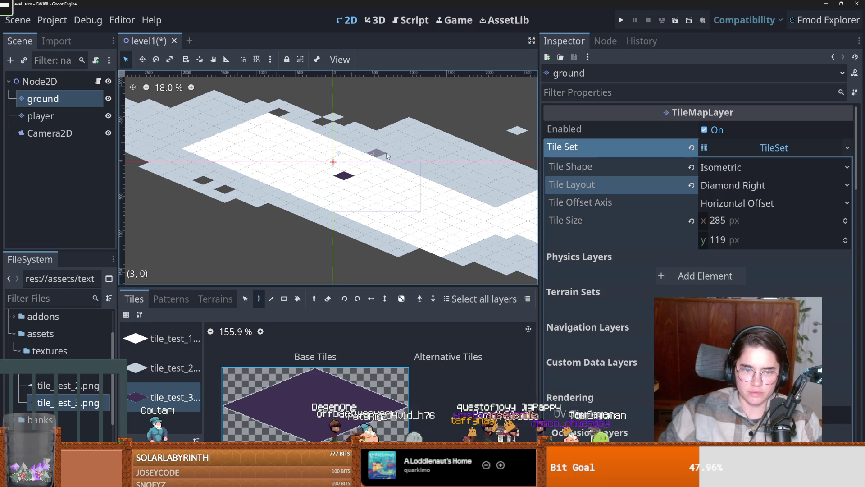
pyautogui.click(714, 190)
pyautogui.click(724, 202)
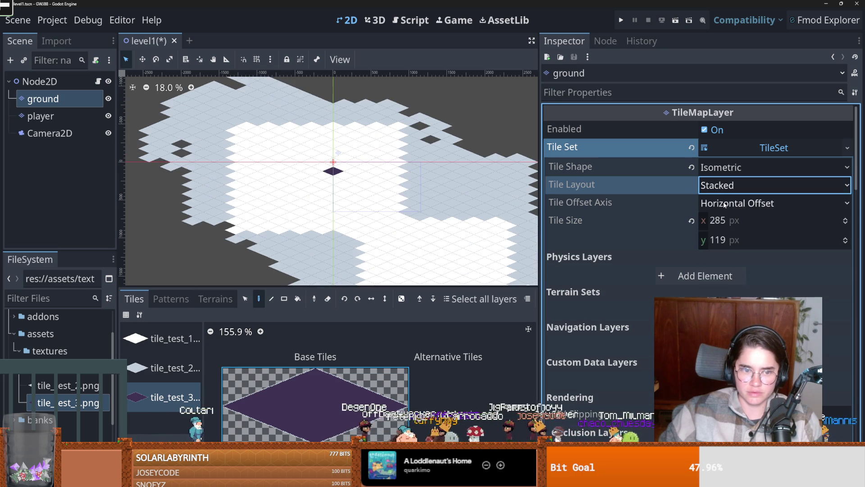
pyautogui.click(720, 186)
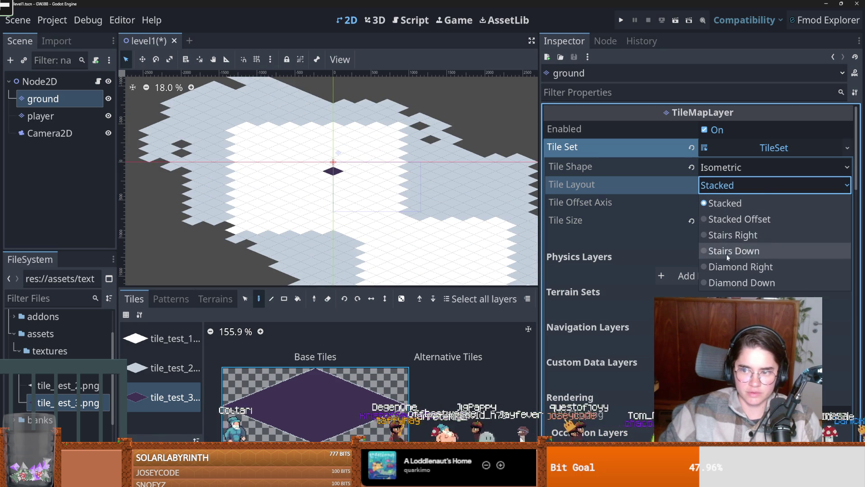
pyautogui.click(721, 266)
pyautogui.scroll(-10, 336, 189)
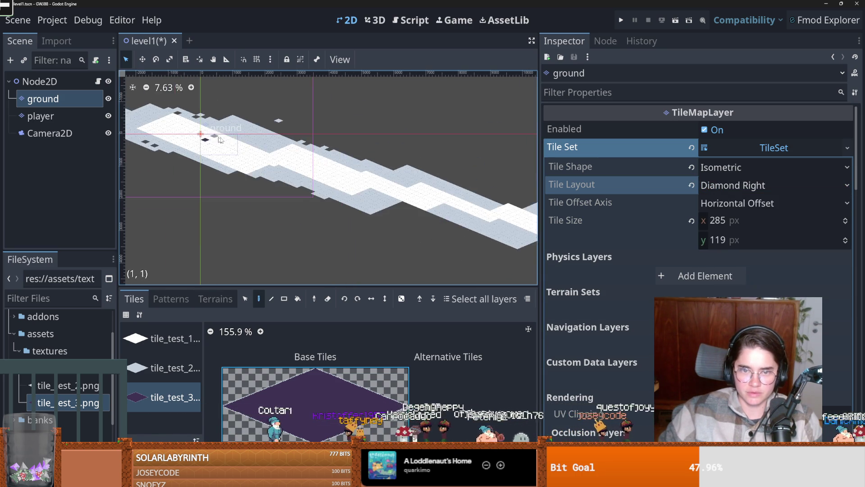
pyautogui.scroll(-5, 293, 180)
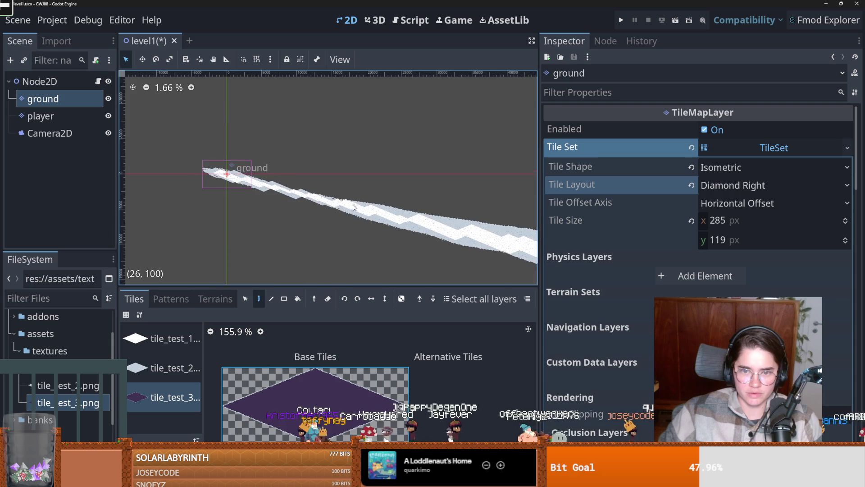
pyautogui.scroll(1, 250, 196)
pyautogui.moveTo(324, 164); pyautogui.dragTo(497, 138)
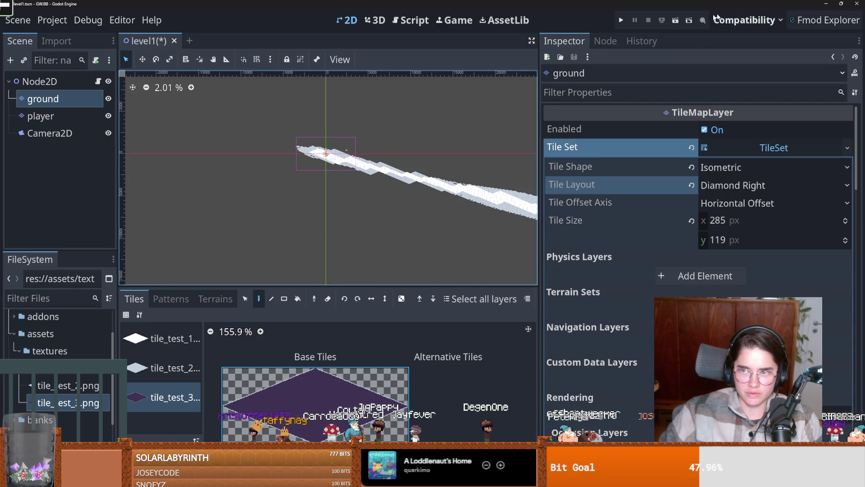
pyautogui.click(622, 24)
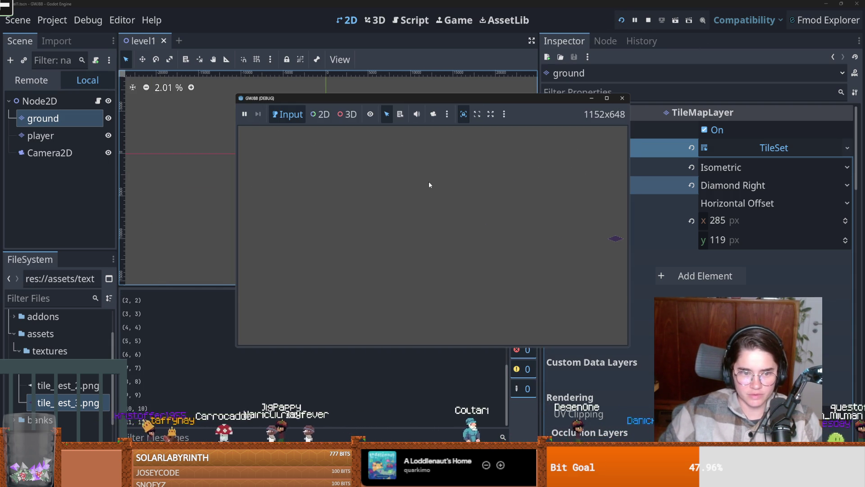
# Close the Diamond Right test run and zoom the tilemap before switching to GitHub Desktop
pyautogui.click(622, 98)
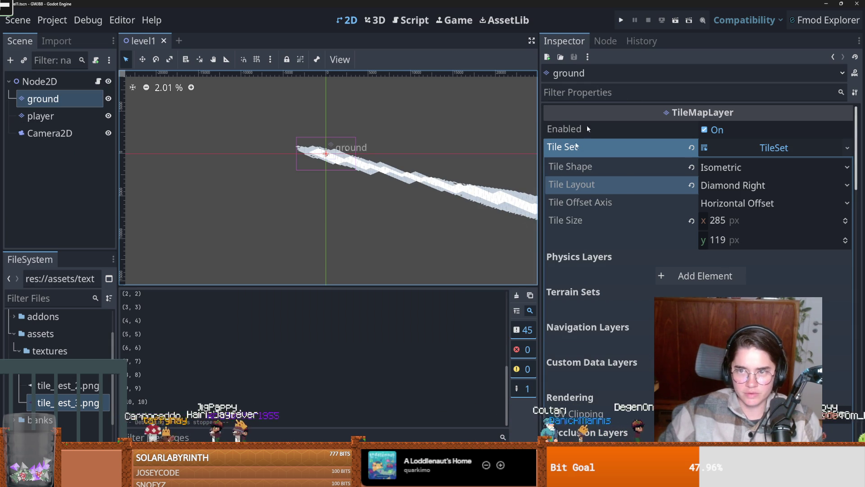
pyautogui.scroll(10, 306, 174)
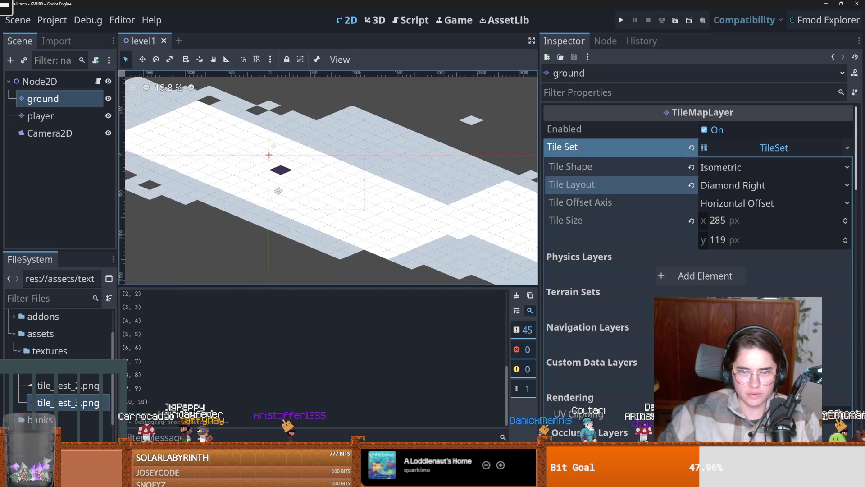
pyautogui.scroll(-1, 283, 193)
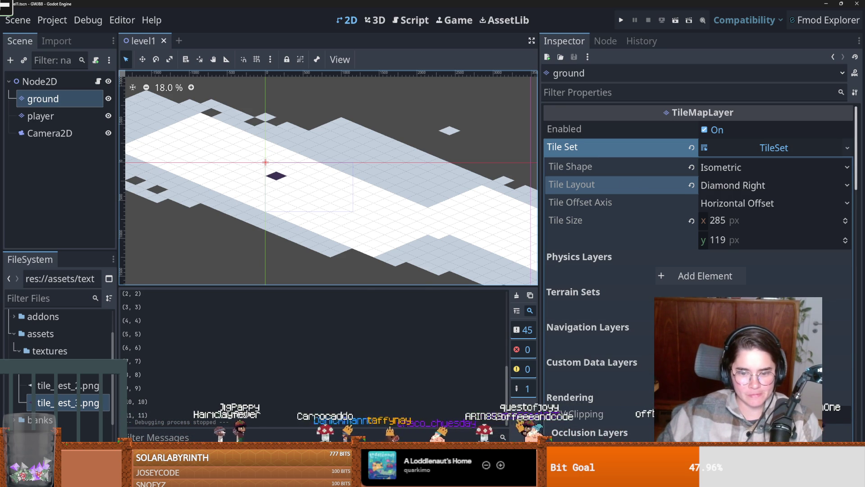
pyautogui.hotkey('alt', 'Tab')
# Fetch origin and inspect the 'Base script for game' commit's files in History
pyautogui.click(469, 247)
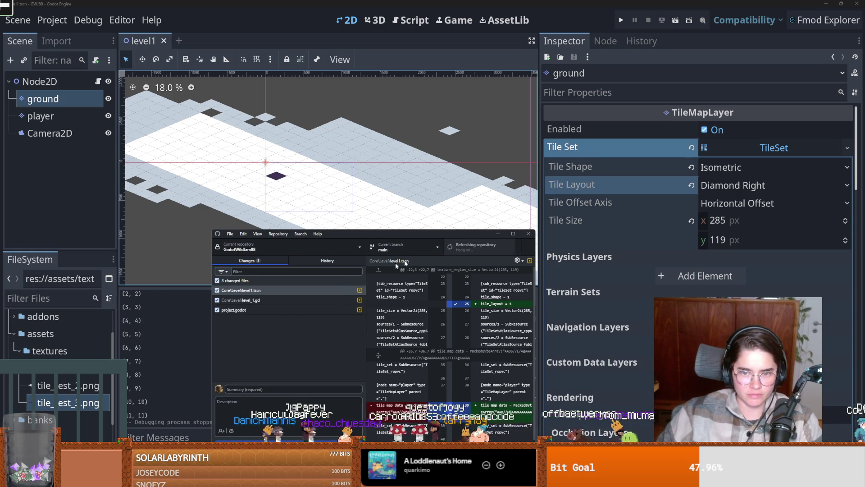
pyautogui.click(312, 260)
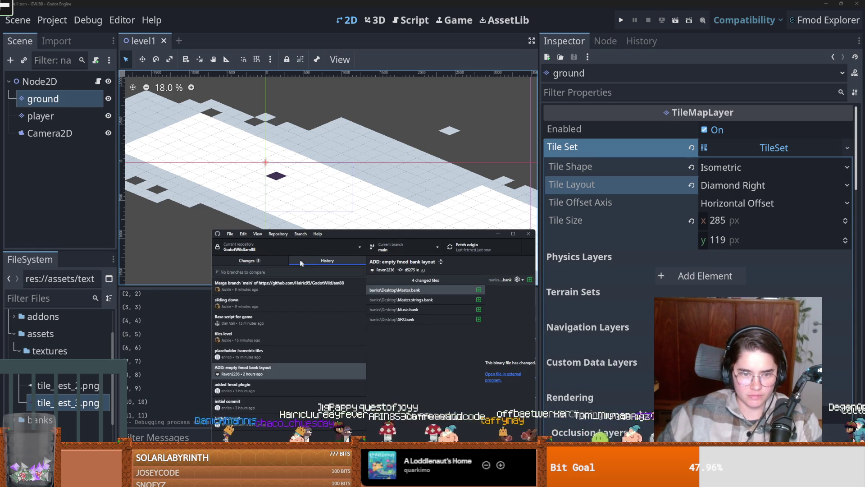
pyautogui.click(266, 320)
pyautogui.doubleClick(430, 234)
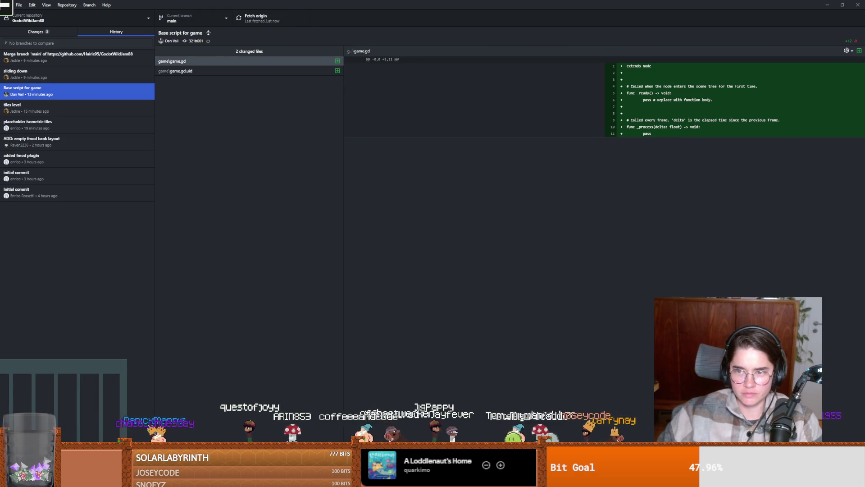
pyautogui.press('super+Down')
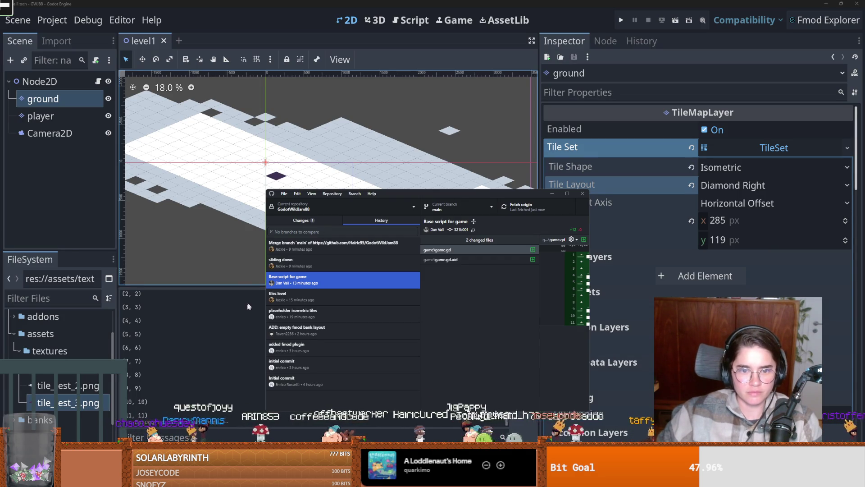
pyautogui.click(247, 306)
pyautogui.hotkey('ctrl', 'F3')
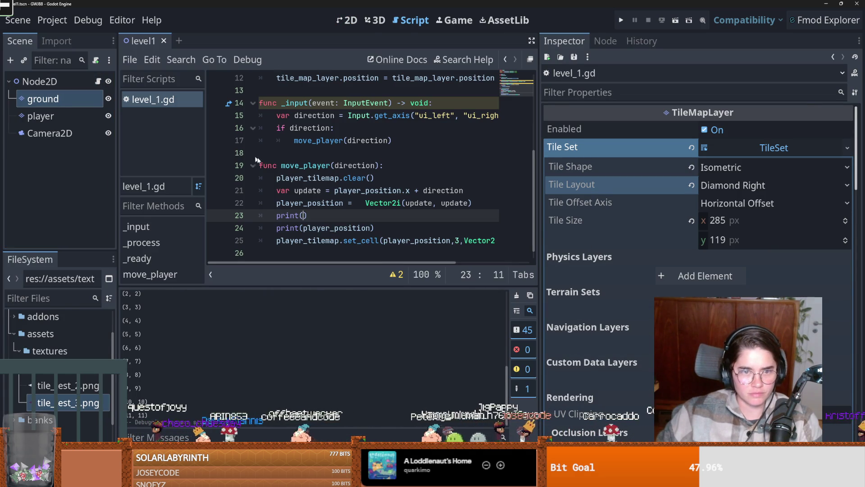
# Delete the stray empty print() line from move_player in level_1.gd
pyautogui.moveTo(348, 287); pyautogui.dragTo(351, 336)
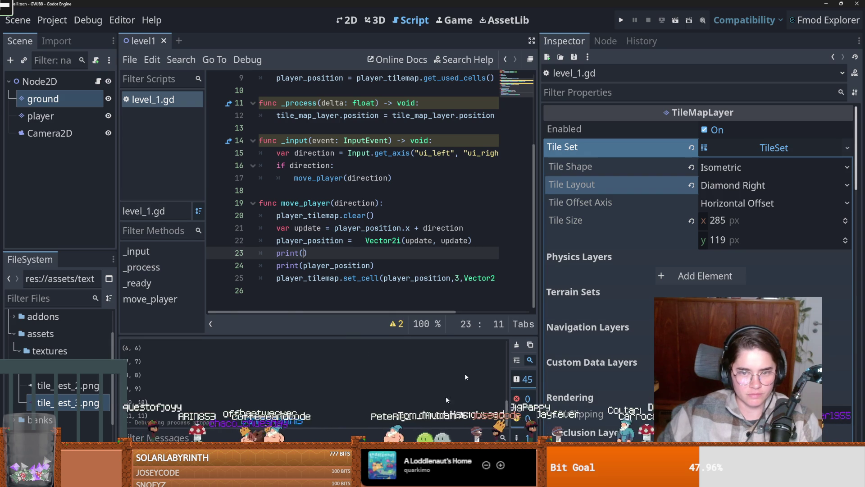
pyautogui.moveTo(538, 226); pyautogui.dragTo(738, 225)
pyautogui.scroll(2, 404, 226)
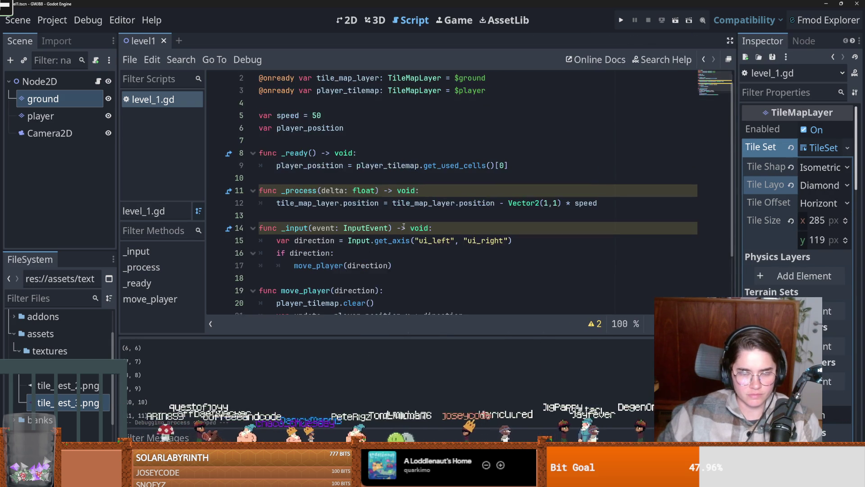
pyautogui.scroll(-1, 404, 227)
pyautogui.write('print(')
pyautogui.scroll(-1, 342, 252)
pyautogui.tripleClick(321, 265)
pyautogui.press('BackSpace')
pyautogui.press('BackSpace')
pyautogui.click(365, 253)
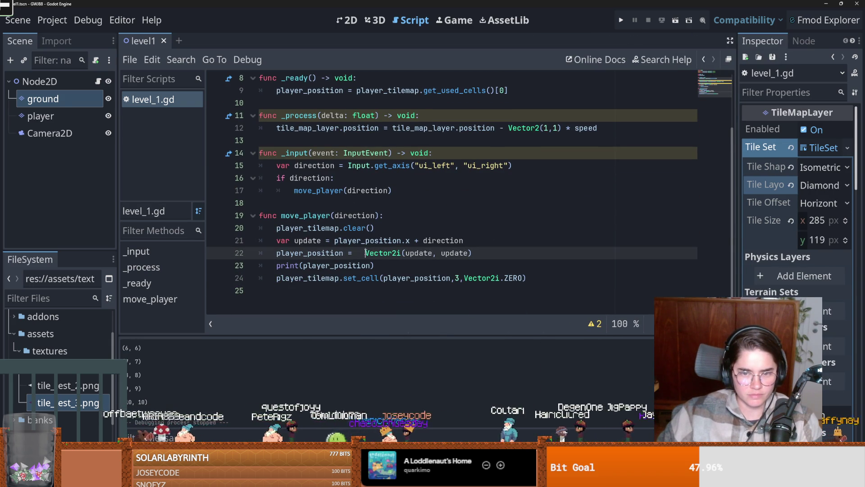
pyautogui.hotkey('ctrl', 'F1')
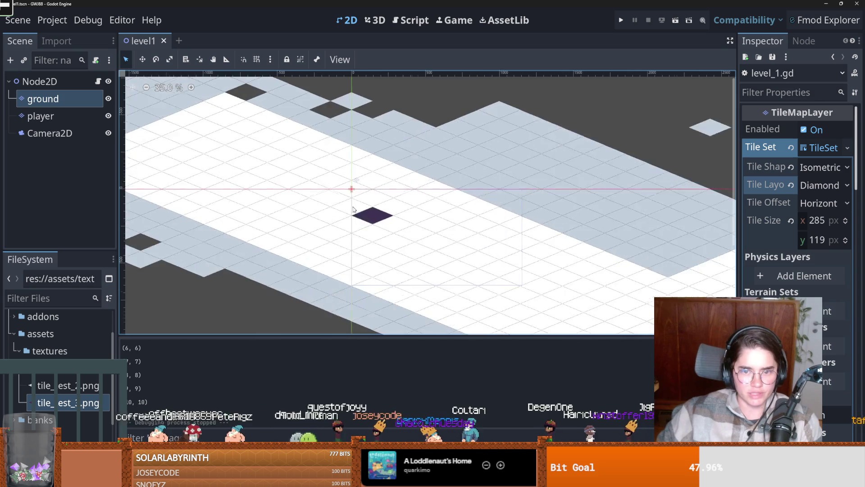
# Paint three dark test tiles on the player layer beside the player tile
pyautogui.scroll(-6, 354, 209)
pyautogui.scroll(3, 333, 215)
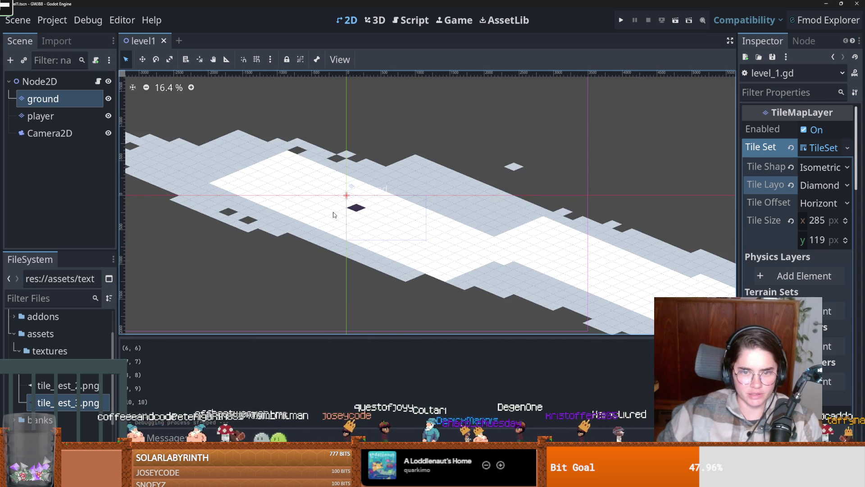
pyautogui.click(40, 116)
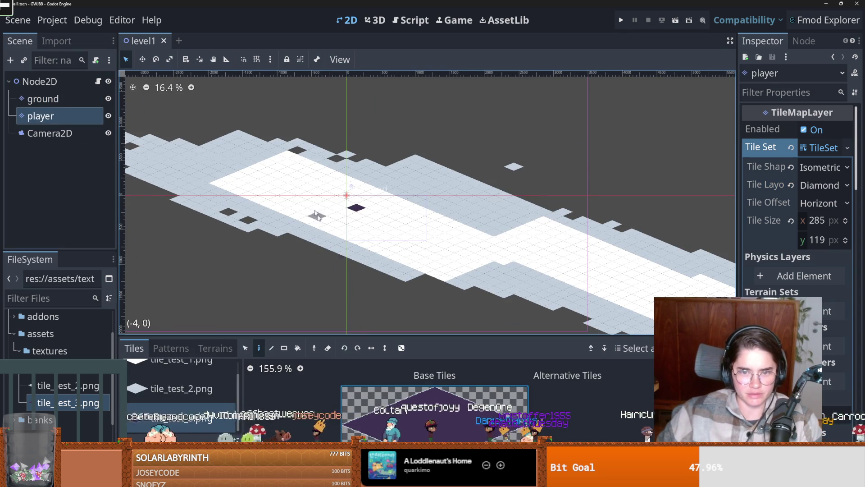
pyautogui.scroll(2, 317, 216)
pyautogui.click(347, 218)
pyautogui.click(344, 227)
pyautogui.scroll(-3, 356, 225)
pyautogui.scroll(1, 376, 217)
pyautogui.click(383, 213)
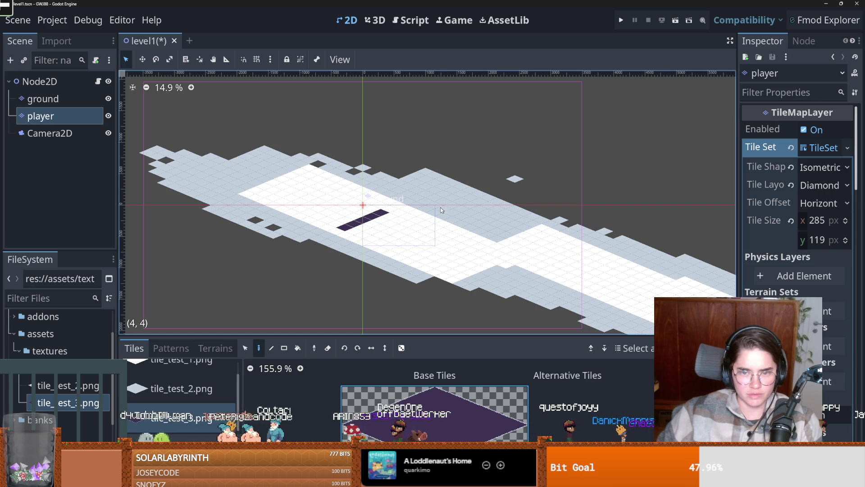
# Undo the extra test tiles and run the project
pyautogui.hotkey('ctrl', 'z')
pyautogui.hotkey('ctrl', 'z')
pyautogui.hotkey('ctrl', 'z')
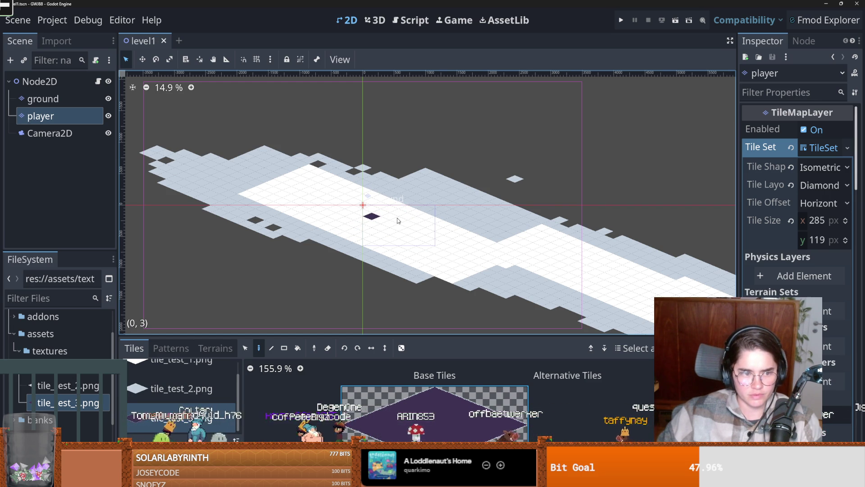
pyautogui.hotkey('ctrl', 'z')
pyautogui.hotkey('ctrl', 'z')
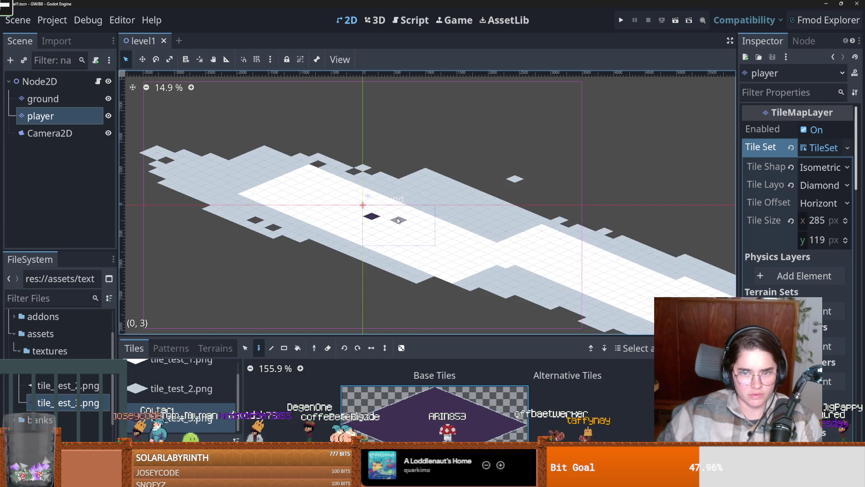
pyautogui.scroll(4, 379, 220)
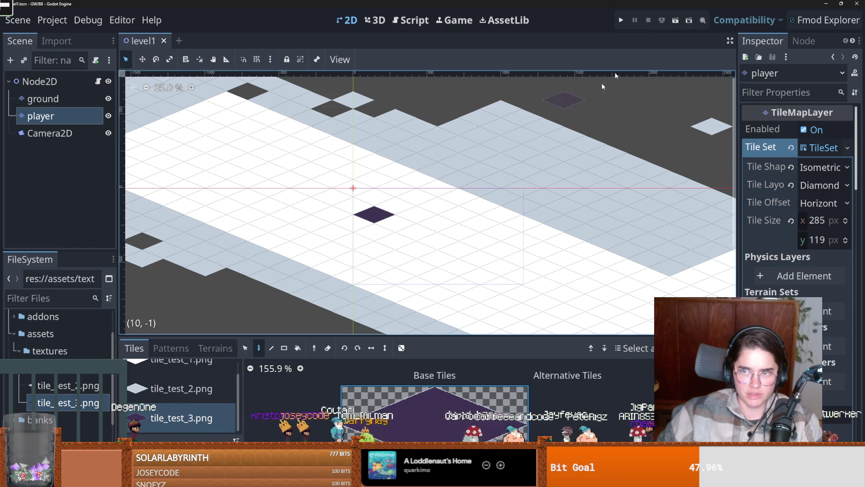
pyautogui.click(621, 19)
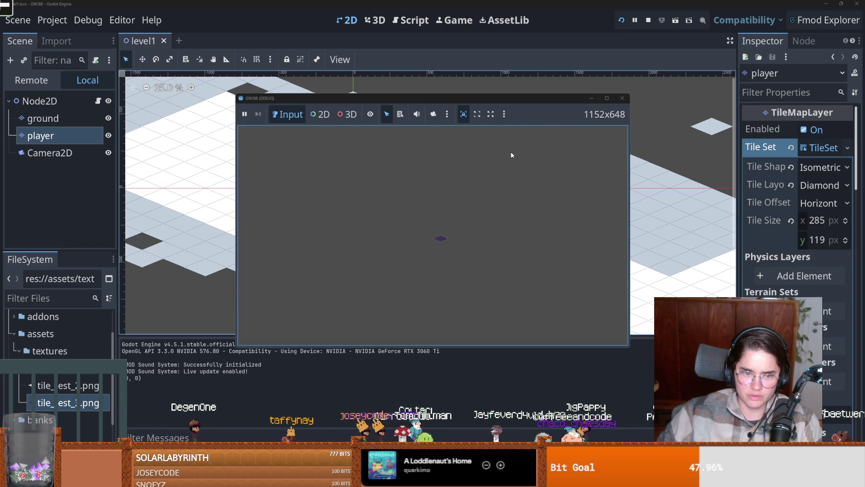
# Test moving the player left and right with the arrow keys, then stop the game
pyautogui.press('Left')
pyautogui.press('Left')
pyautogui.press('Left')
pyautogui.press('Left')
pyautogui.press('Left')
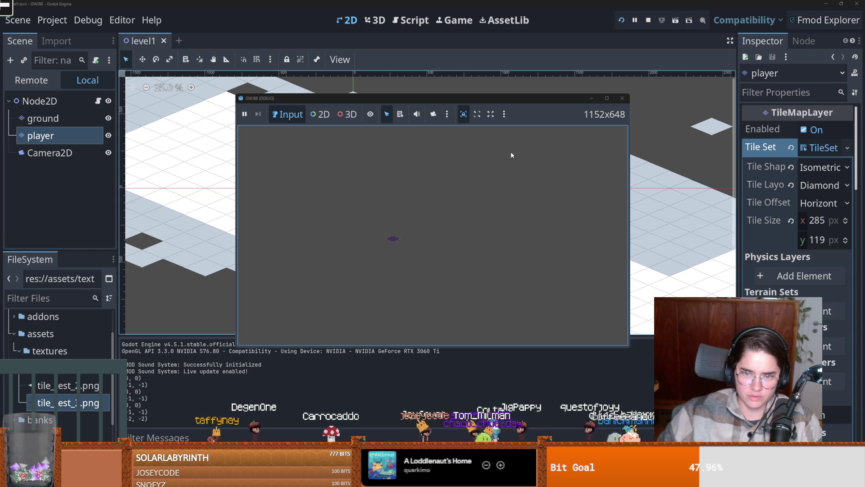
pyautogui.press('Right')
pyautogui.press('Right')
pyautogui.press('Right')
pyautogui.press('Left')
pyautogui.press('Left')
pyautogui.press('Left')
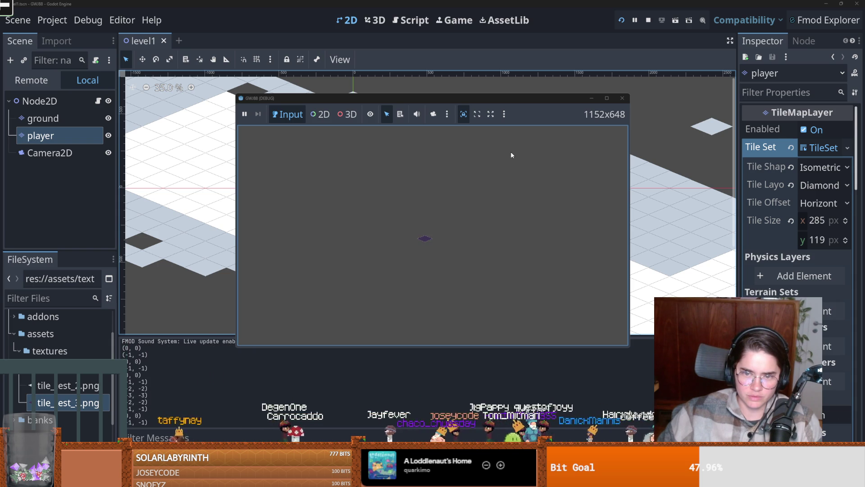
pyautogui.click(622, 97)
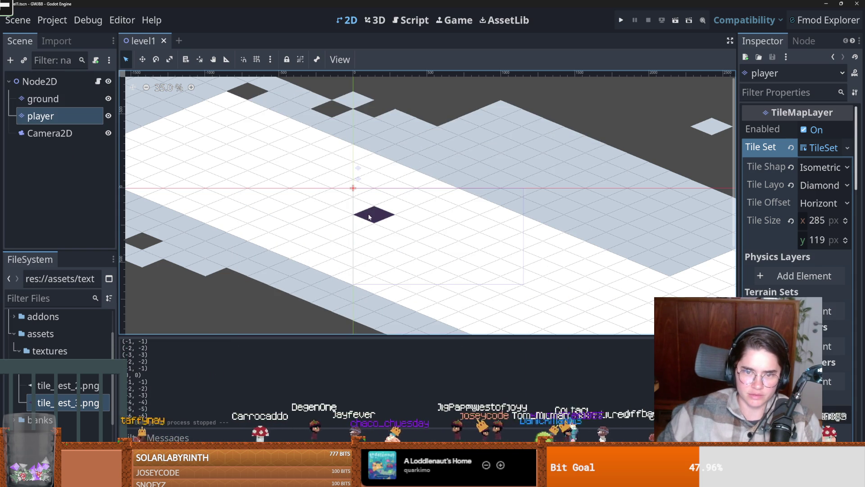
# Paint a dark ground tile beside the player, check the Output log, and open the player layer's Tile Layout choices
pyautogui.click(342, 213)
pyautogui.click(341, 213)
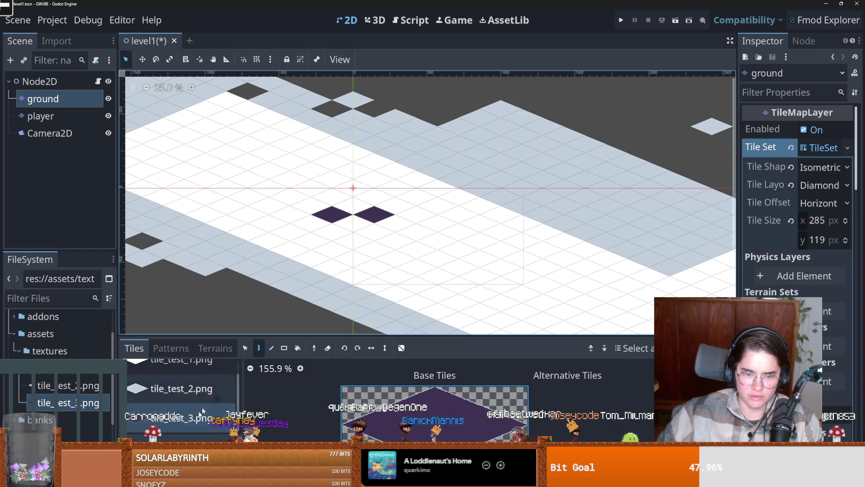
pyautogui.hotkey('alt', 'o')
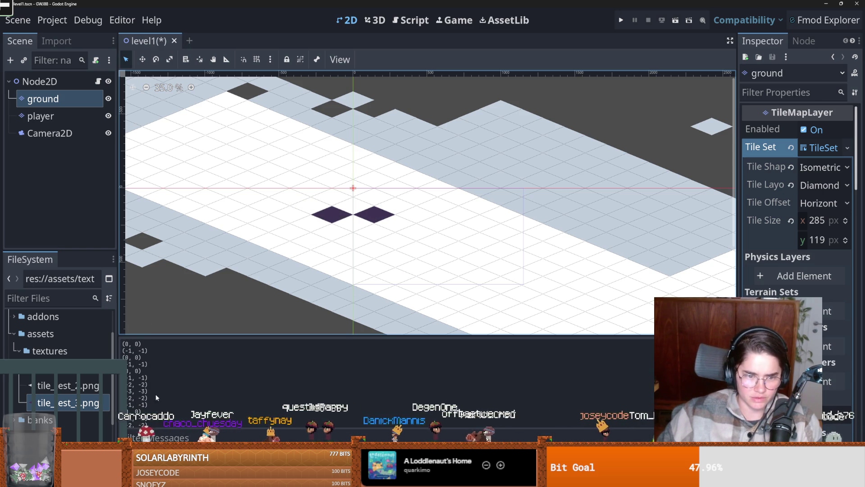
pyautogui.scroll(-1, 144, 389)
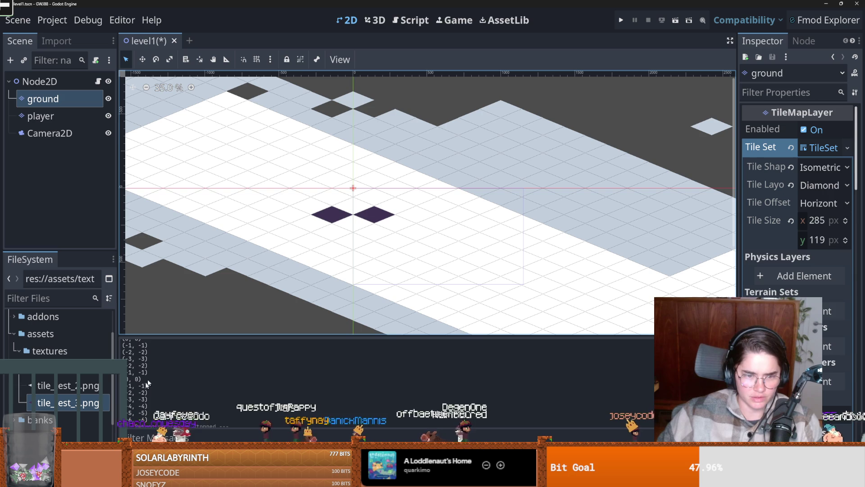
pyautogui.click(41, 116)
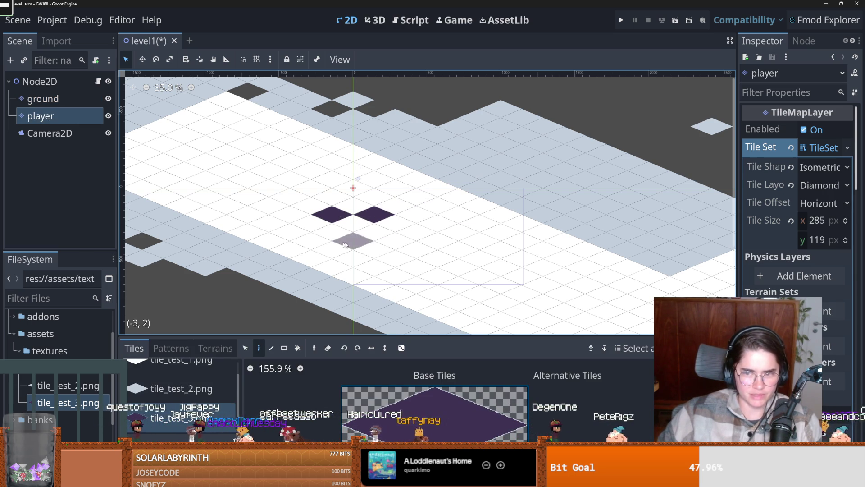
pyautogui.click(823, 186)
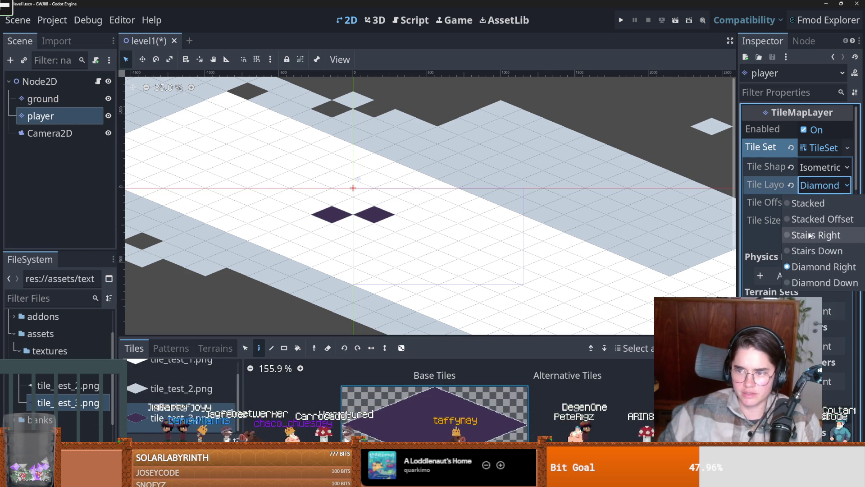
# Try the Stairs Right, Stacked and Stacked Offset tile layouts, settling on Stairs Right
pyautogui.click(811, 234)
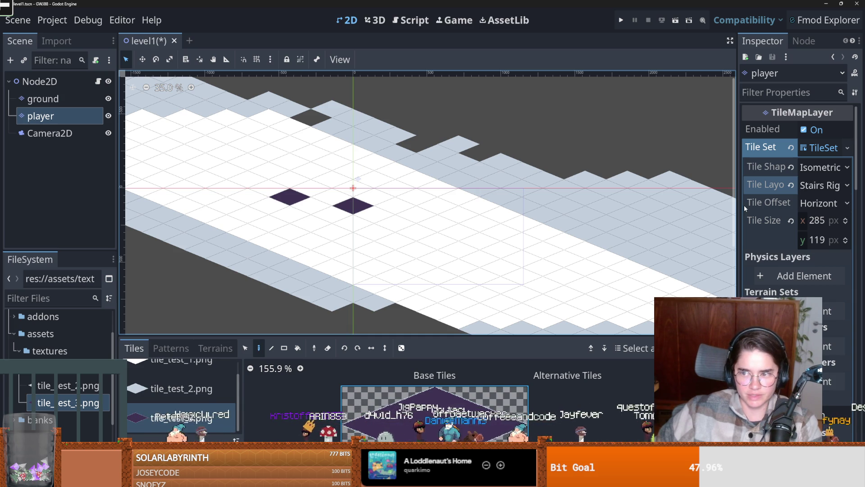
pyautogui.hscroll(2, 701, 210)
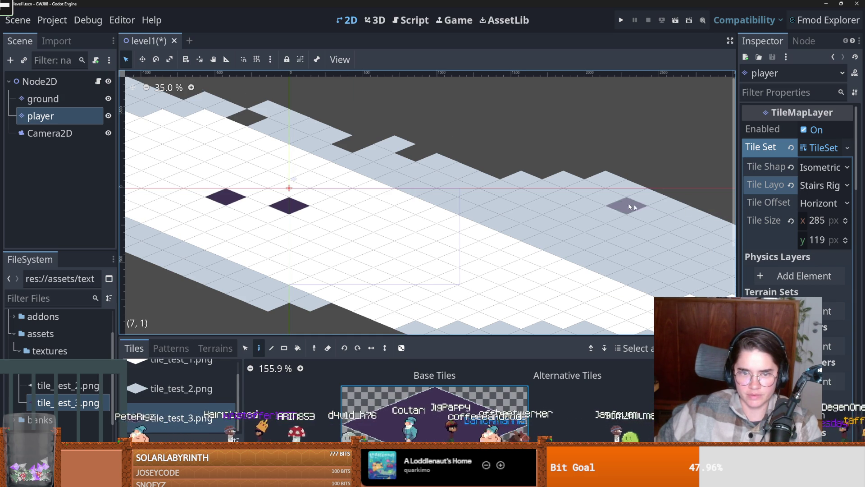
pyautogui.click(827, 182)
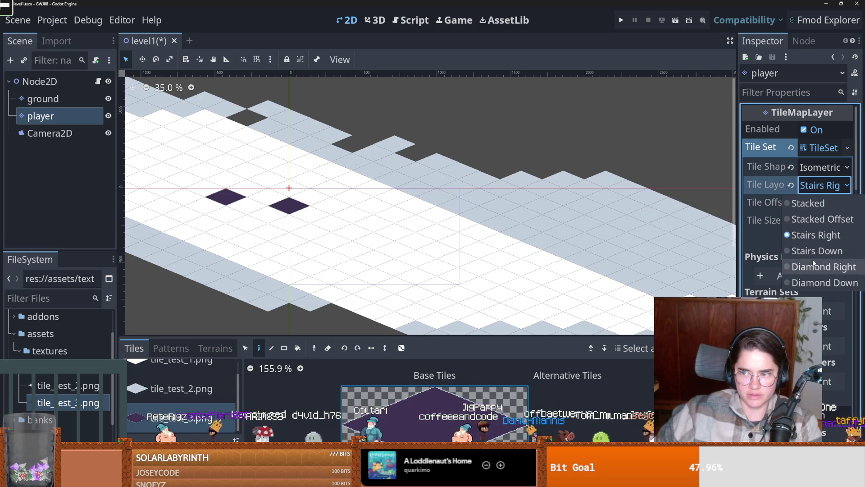
pyautogui.click(783, 207)
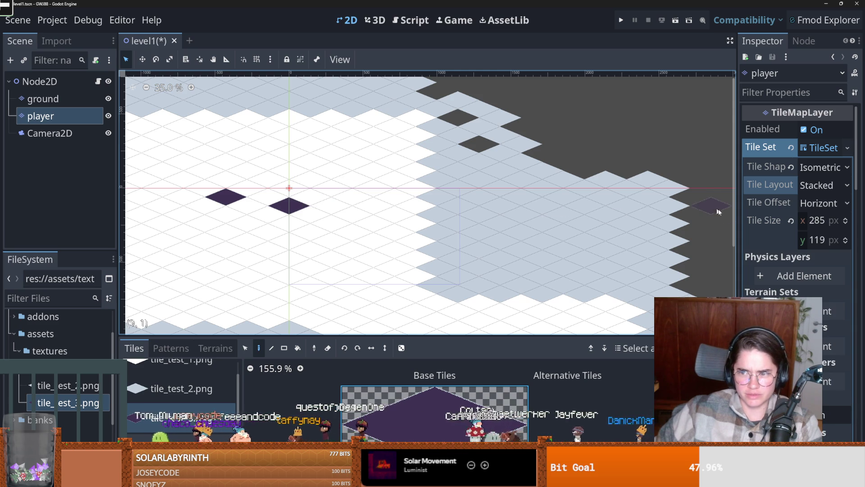
pyautogui.moveTo(736, 207); pyautogui.dragTo(636, 207)
pyautogui.click(799, 185)
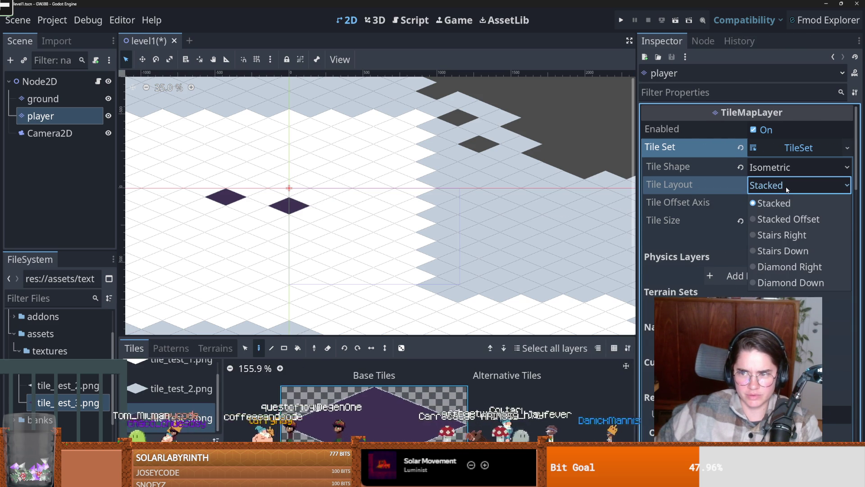
pyautogui.click(776, 220)
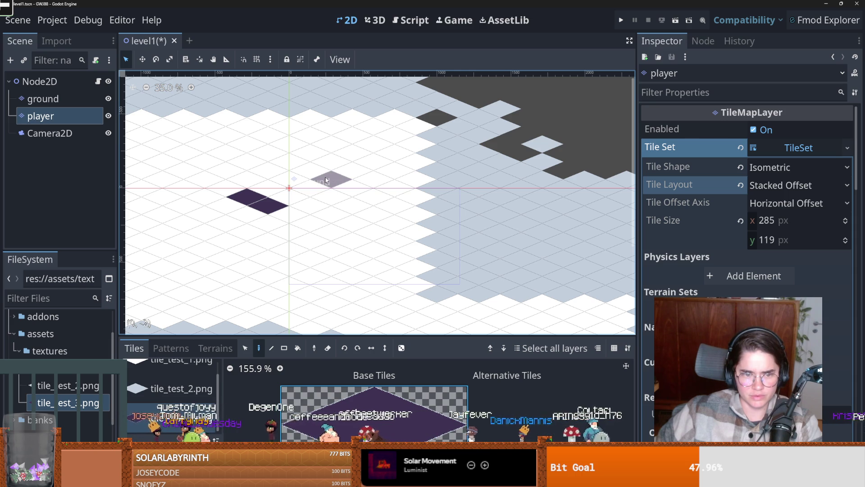
pyautogui.click(776, 191)
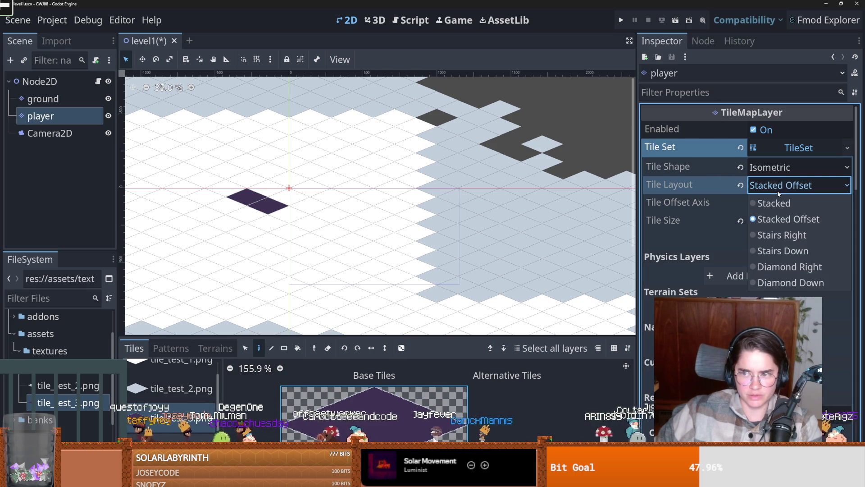
pyautogui.click(781, 235)
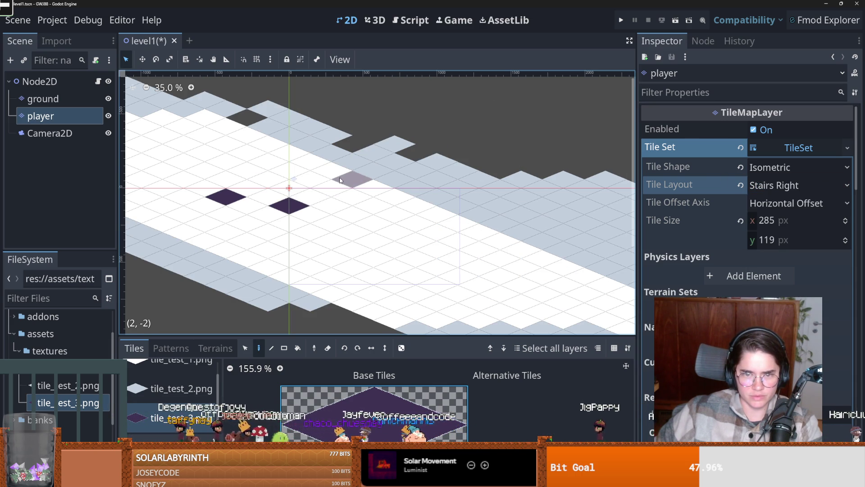
# Save and run the game, close it, and bring back the tile palette
pyautogui.click(621, 20)
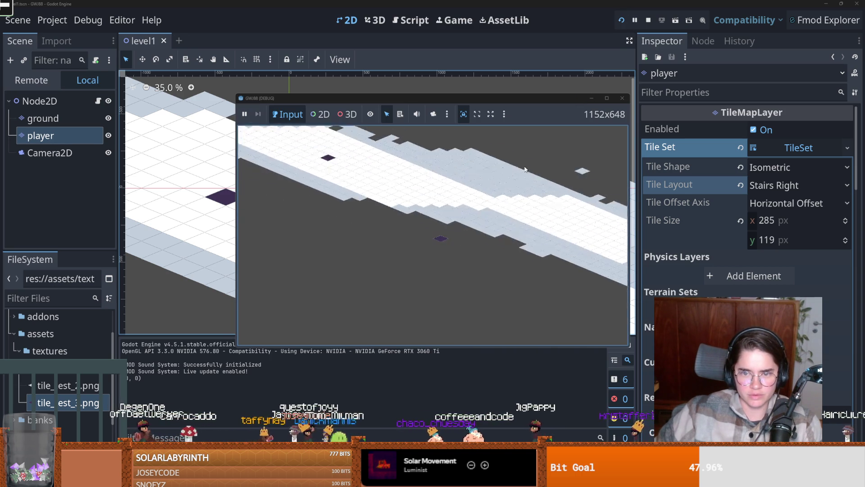
pyautogui.click(621, 100)
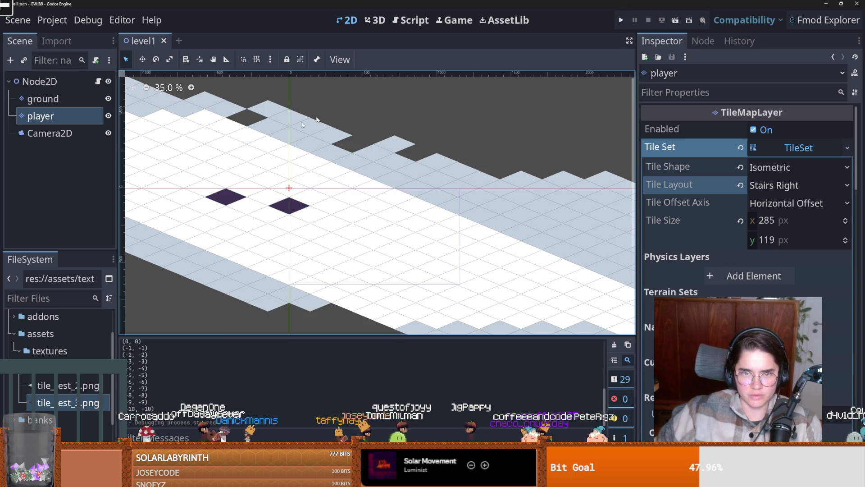
pyautogui.click(316, 447)
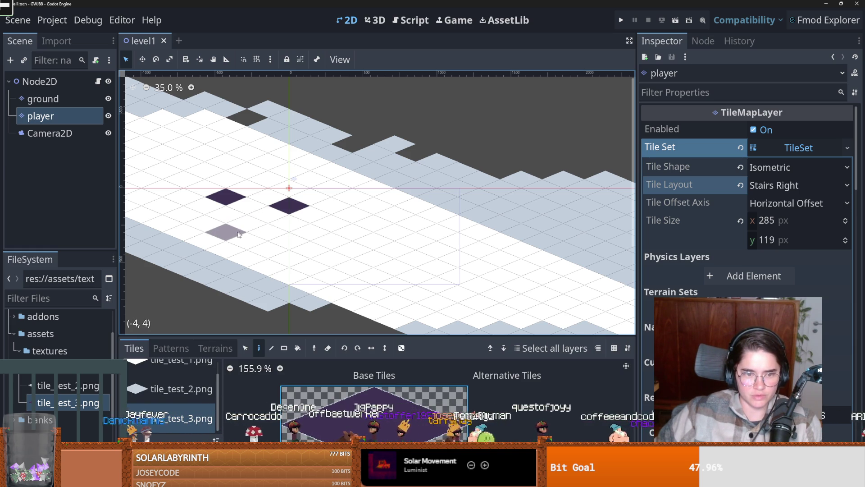
# Erase the stray dark tile from the player layer
pyautogui.scroll(3, 216, 212)
pyautogui.hscroll(-4, 217, 211)
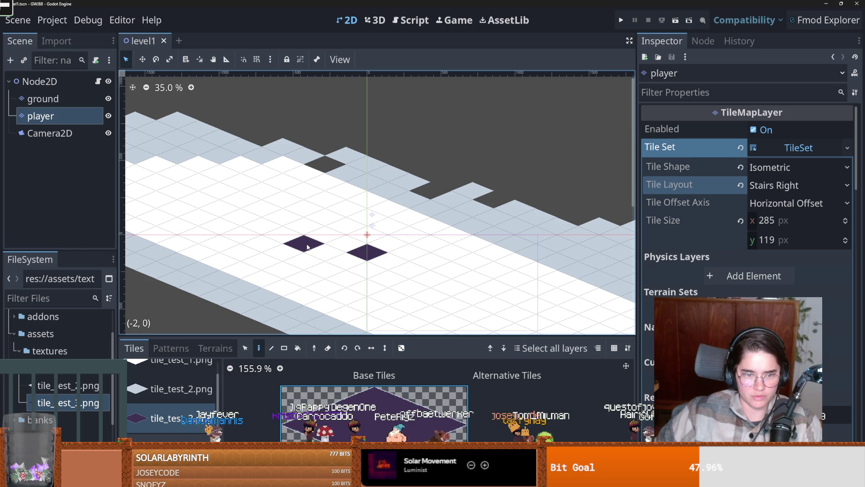
pyautogui.click(365, 253)
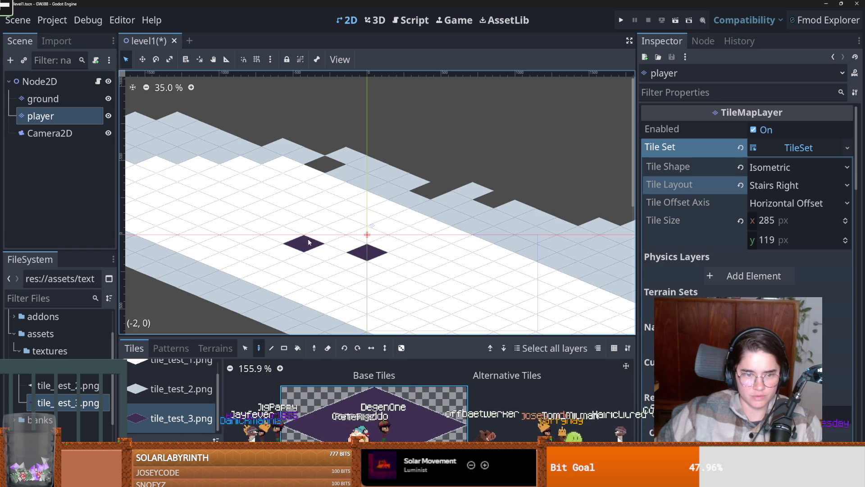
pyautogui.click(328, 348)
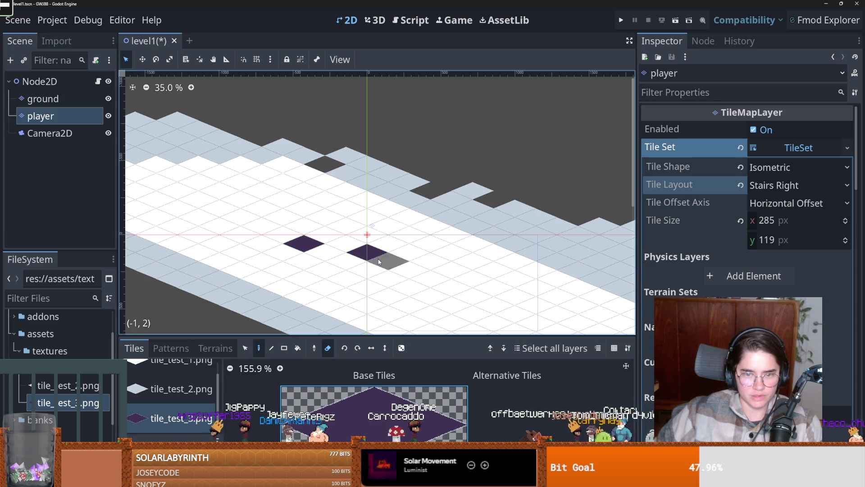
pyautogui.click(366, 252)
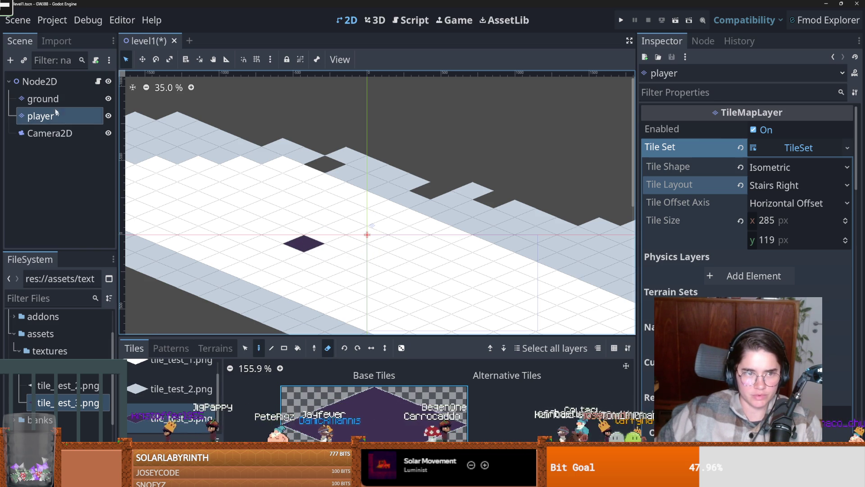
# Fill the gaps in the ground layer with white tile_test_1 tiles
pyautogui.click(46, 98)
pyautogui.click(167, 368)
pyautogui.moveTo(311, 245); pyautogui.dragTo(256, 227)
pyautogui.click(297, 348)
pyautogui.click(270, 232)
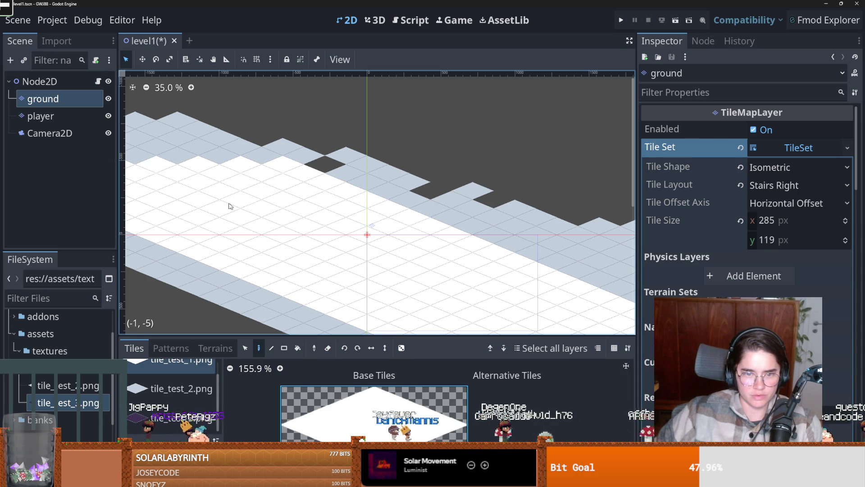
# Paint one purple tile_test_3 player tile just right of the origin
pyautogui.click(41, 115)
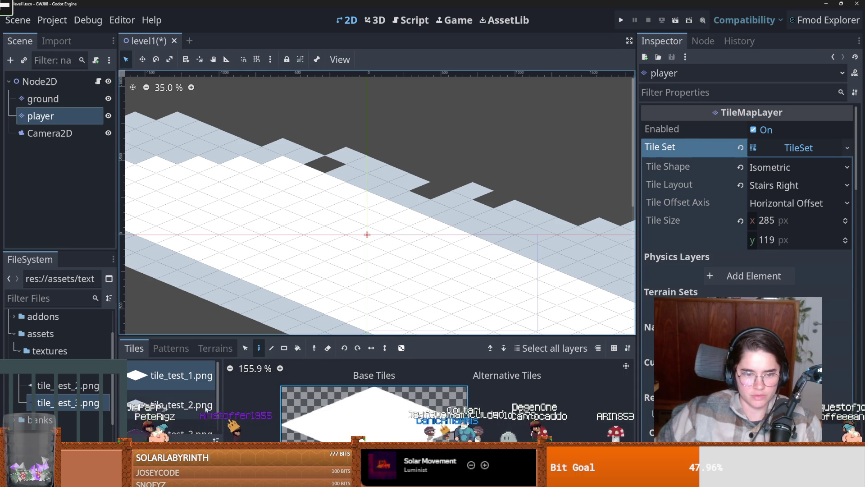
pyautogui.click(180, 431)
pyautogui.click(374, 412)
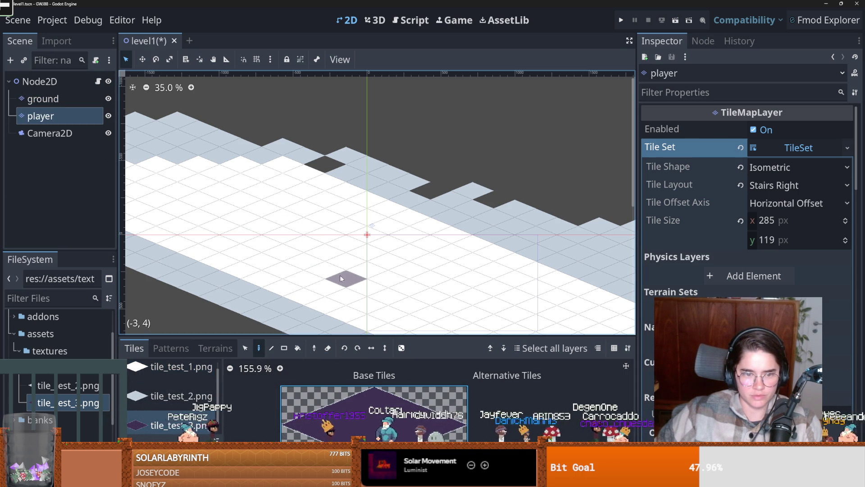
pyautogui.moveTo(374, 288); pyautogui.dragTo(287, 248)
pyautogui.moveTo(383, 215)
pyautogui.mouseDown()
pyautogui.moveTo(376, 201)
pyautogui.moveTo(294, 216)
pyautogui.moveTo(315, 224)
pyautogui.mouseUp()
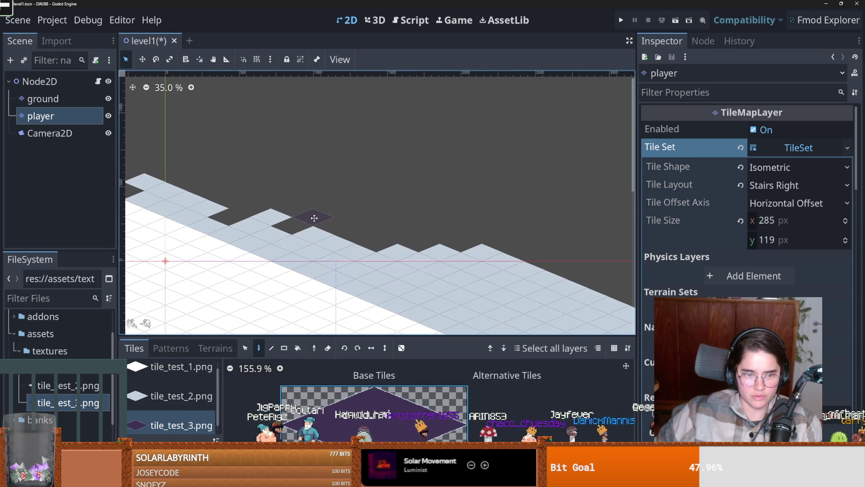
pyautogui.moveTo(184, 199); pyautogui.dragTo(388, 193)
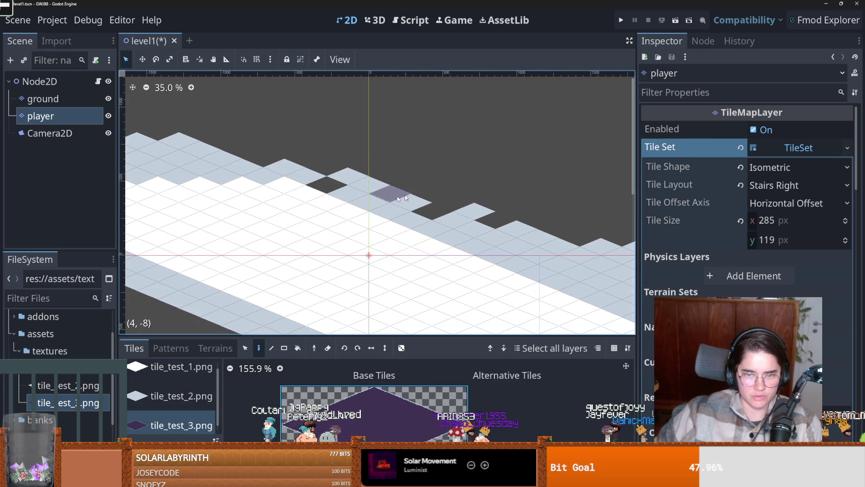
pyautogui.click(263, 244)
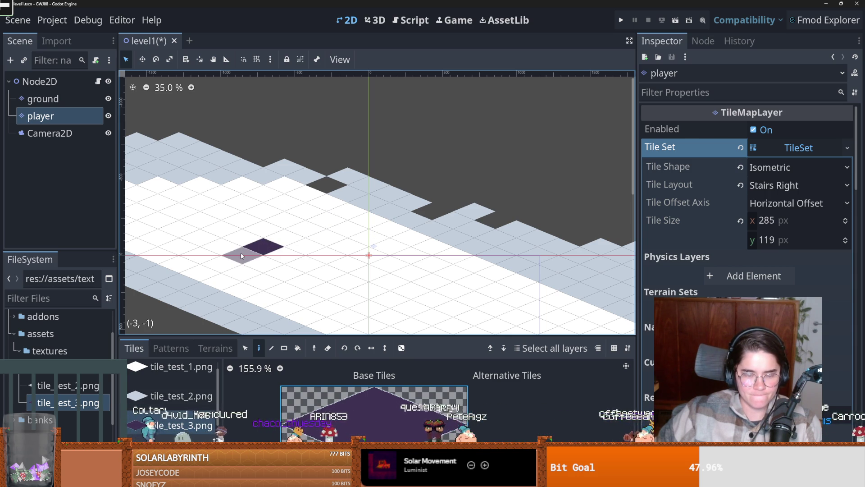
pyautogui.rightClick(263, 246)
pyautogui.scroll(-2, 255, 226)
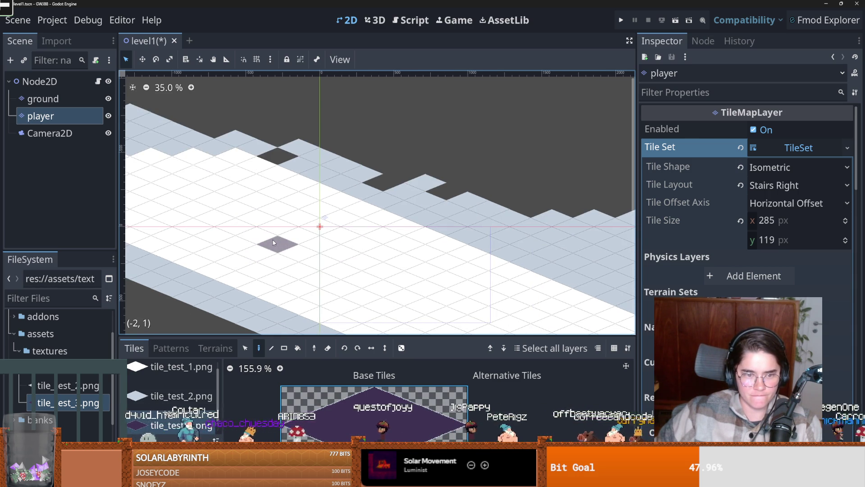
pyautogui.click(324, 237)
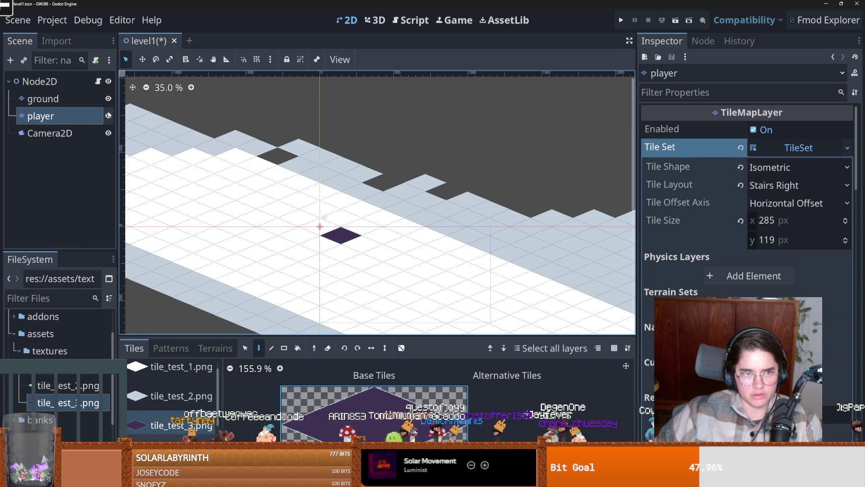
pyautogui.hotkey('ctrl', 'F3')
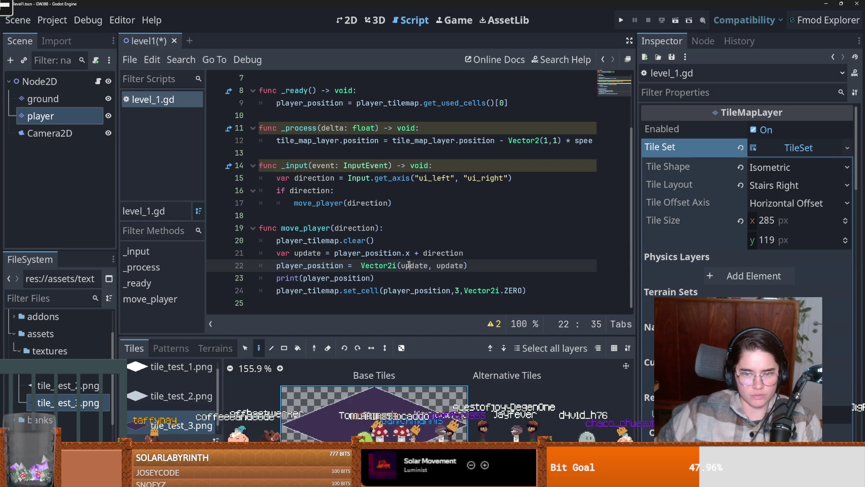
# Add an 'if direction == -1:' condition and indent the player_position assignment under it
pyautogui.click(474, 253)
pyautogui.press('Return')
pyautogui.write('if dir')
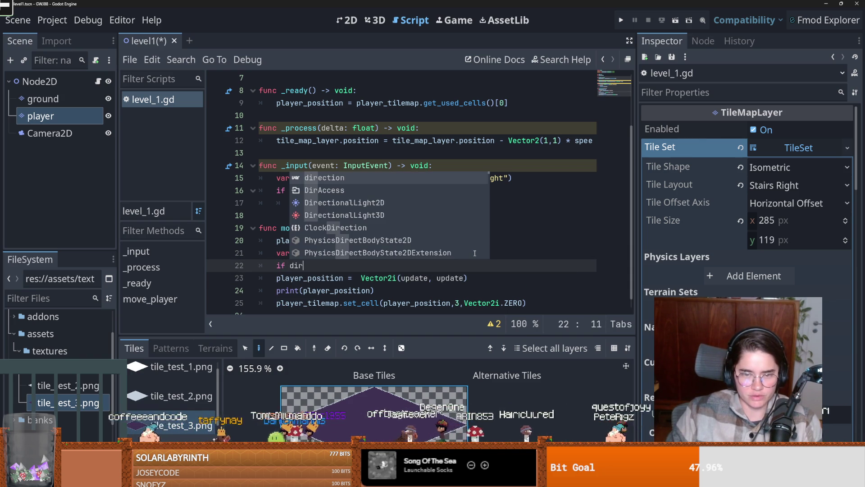
pyautogui.press('Return')
pyautogui.write('= -1')
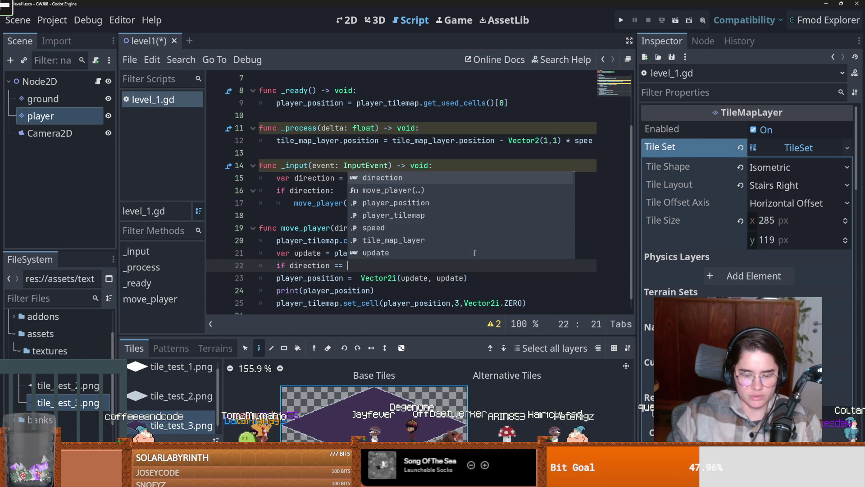
pyautogui.click(287, 280)
pyautogui.press('Tab')
# Save, then add an else: branch after the indented assignment
pyautogui.hotkey('ctrl', 's')
pyautogui.click(350, 26)
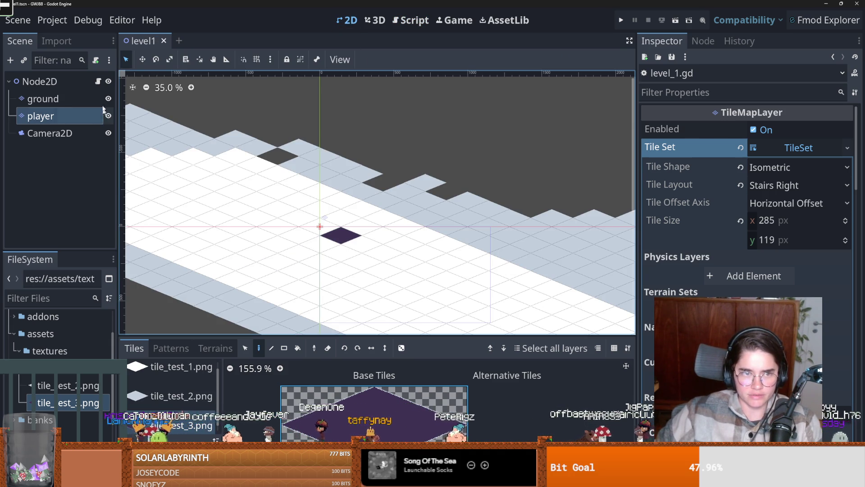
pyautogui.click(97, 81)
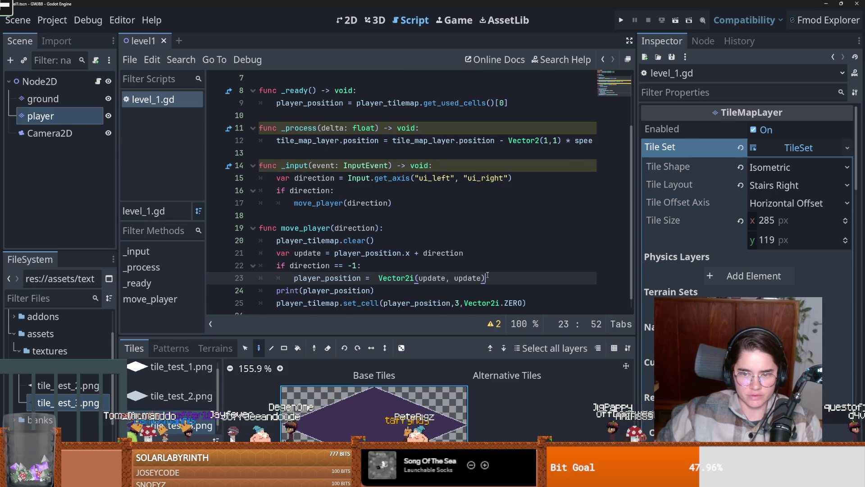
pyautogui.press('Return')
pyautogui.press('BackSpace')
pyautogui.write('lse')
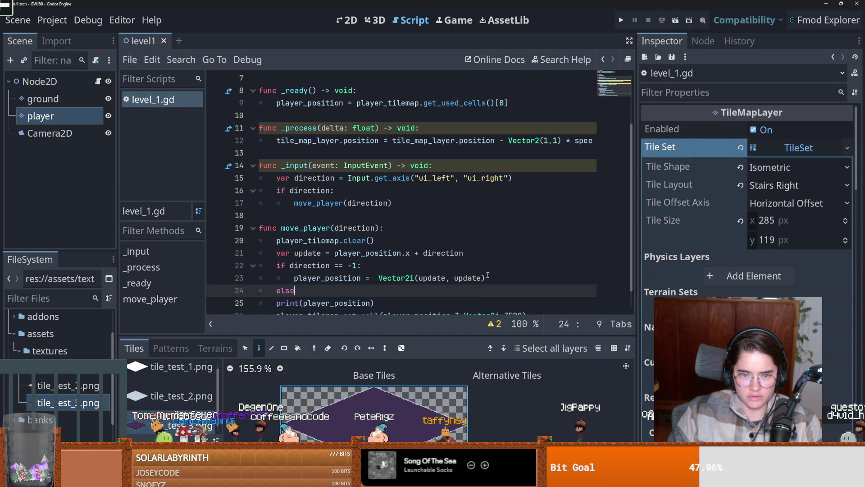
pyautogui.write(':')
pyautogui.press('Return')
# Copy the assignment into the else branch, use Vector2i(-update, update) for the if branch, and run
pyautogui.moveTo(486, 277); pyautogui.dragTo(293, 278)
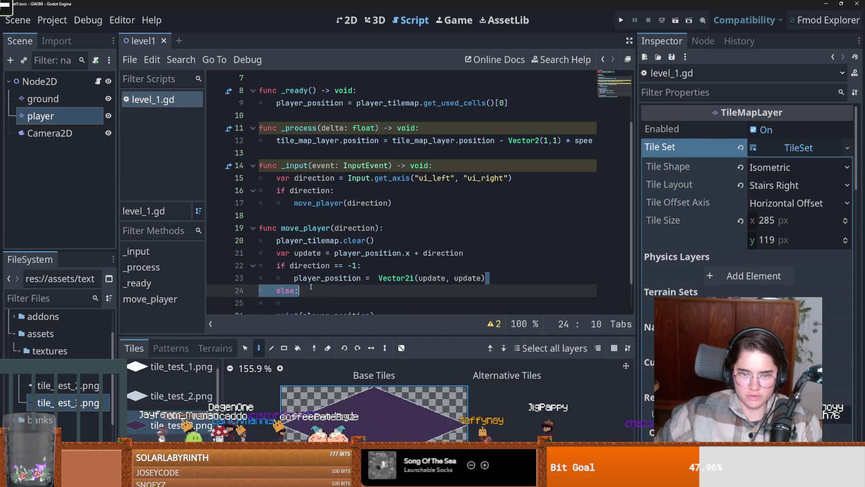
pyautogui.hotkey('ctrl', 'c')
pyautogui.click(314, 305)
pyautogui.hotkey('ctrl', 'v')
pyautogui.click(418, 253)
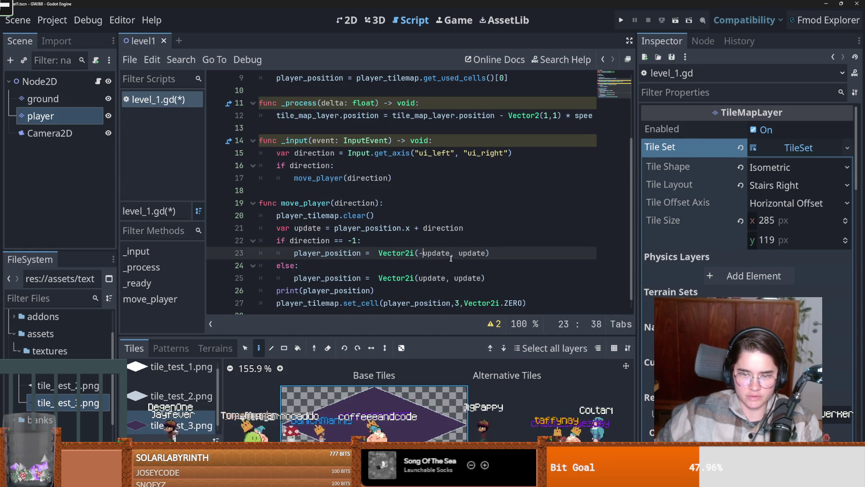
pyautogui.click(454, 278)
pyautogui.write('-')
pyautogui.click(623, 20)
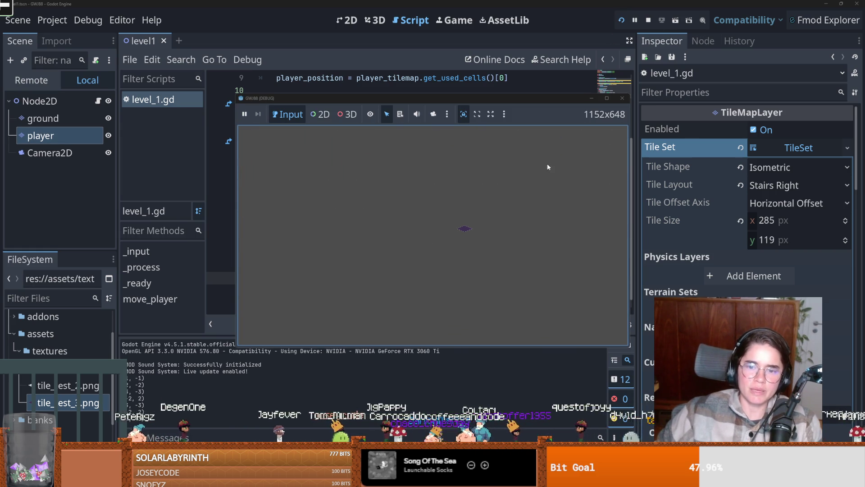
# Stop the game, rerun it full screen to test movement, then close it
pyautogui.click(622, 98)
pyautogui.scroll(-1, 455, 173)
pyautogui.click(417, 240)
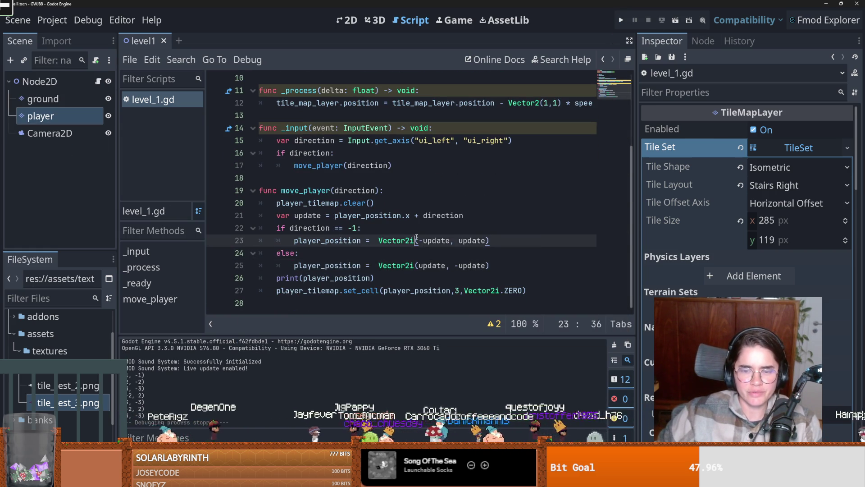
pyautogui.click(621, 20)
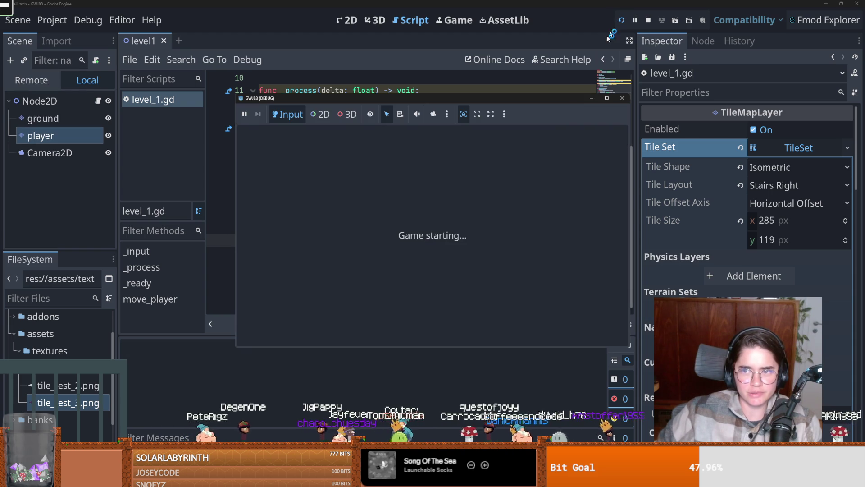
pyautogui.click(610, 97)
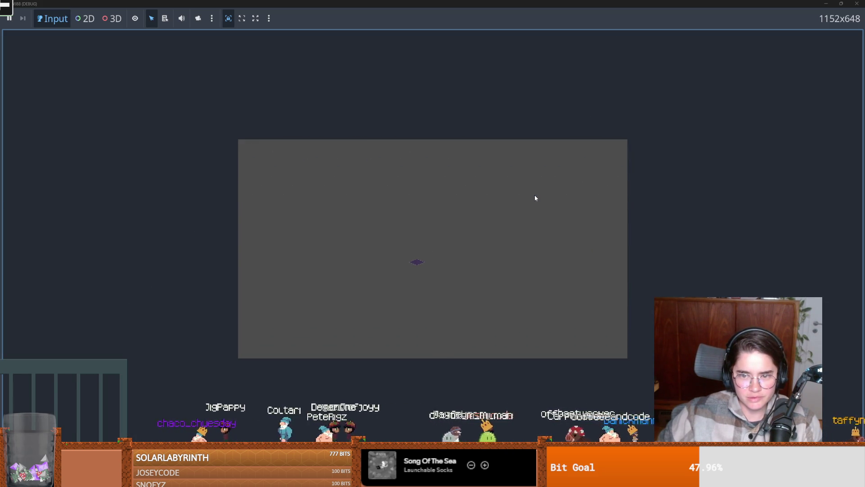
pyautogui.doubleClick(537, 4)
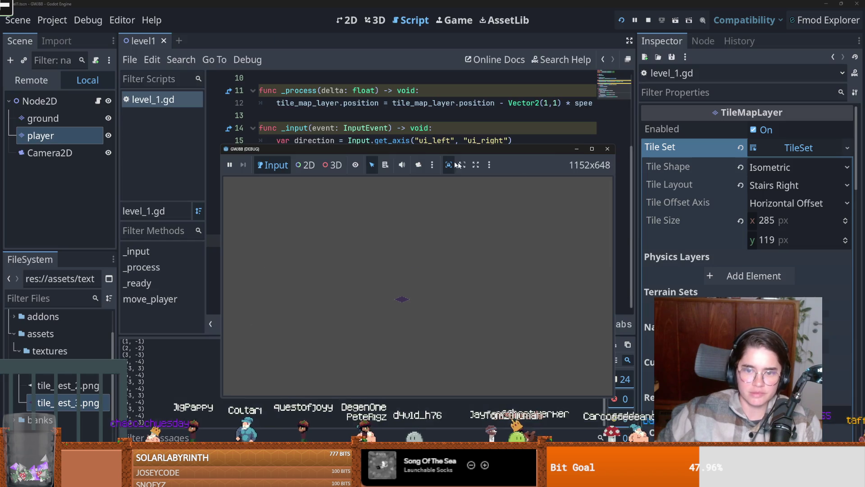
pyautogui.click(607, 150)
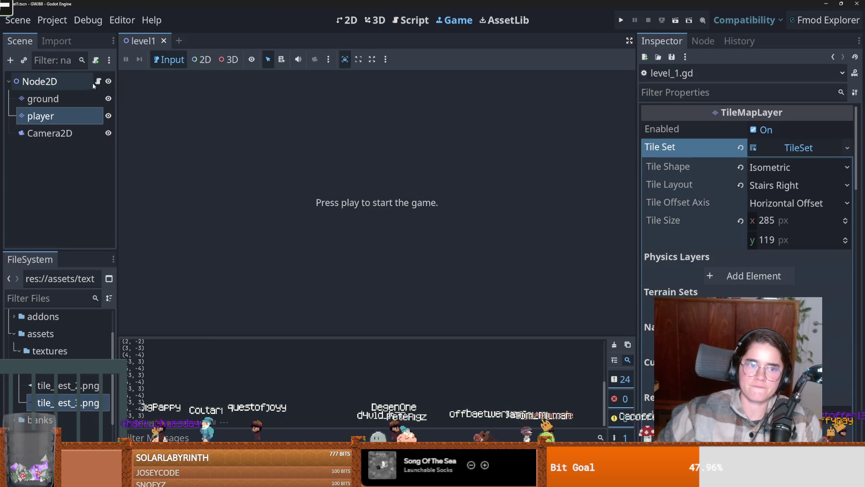
# Move the update calculation from line 21 into both the if and else branches
pyautogui.click(97, 82)
pyautogui.click(399, 222)
pyautogui.doubleClick(398, 216)
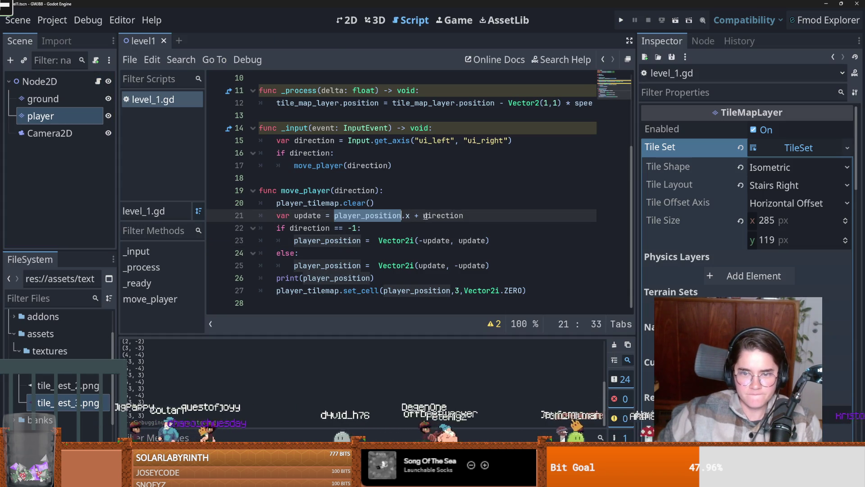
pyautogui.click(419, 217)
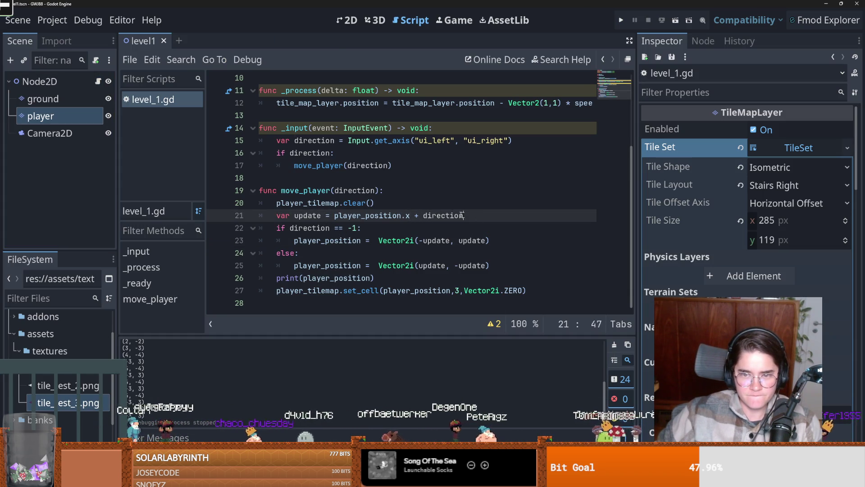
pyautogui.moveTo(463, 215); pyautogui.dragTo(286, 215)
pyautogui.press('BackSpace')
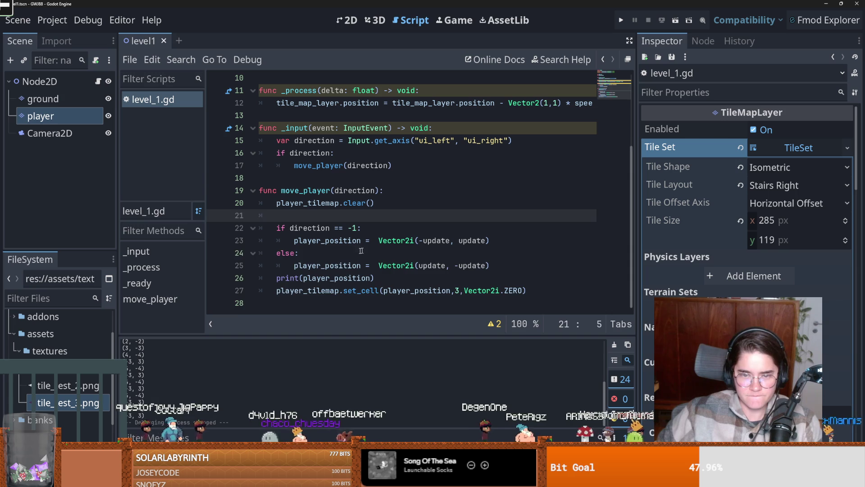
pyautogui.click(361, 251)
pyautogui.press('Return')
pyautogui.hotkey('ctrl', 'v')
pyautogui.click(424, 228)
pyautogui.press('Return')
pyautogui.hotkey('ctrl', 'v')
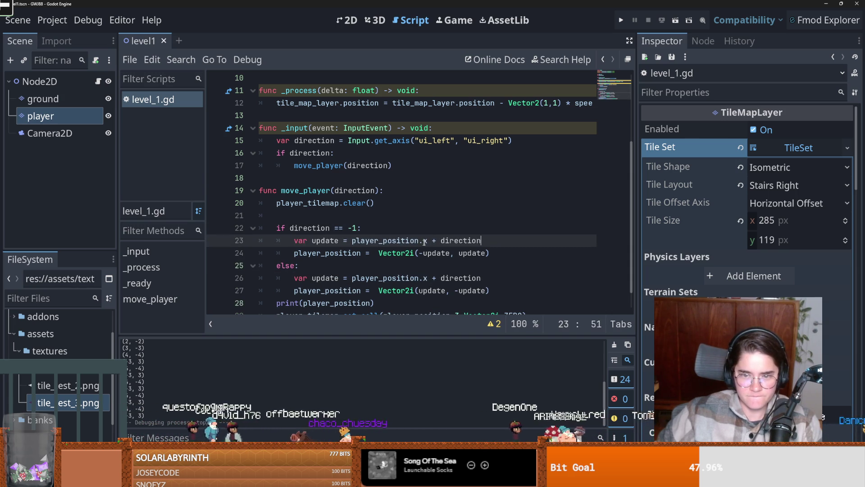
# Run the game twice to test the movement, then close it and return to the 2D view
pyautogui.press('F5')
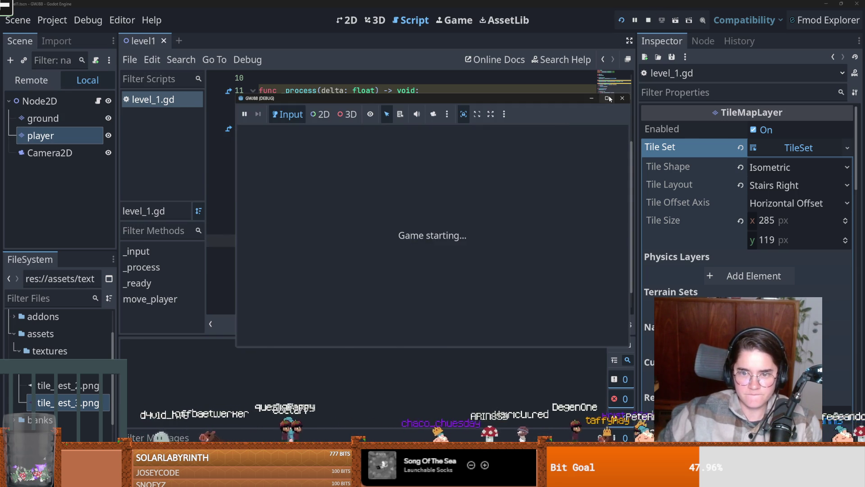
pyautogui.click(608, 98)
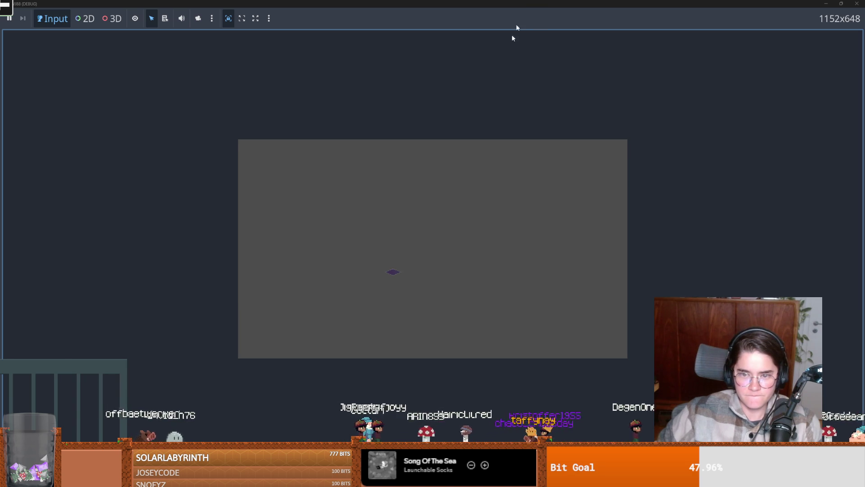
pyautogui.press('F8')
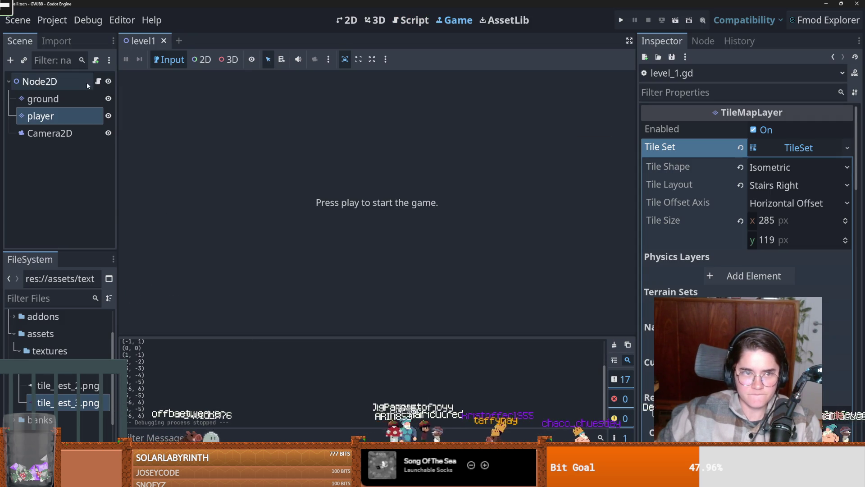
pyautogui.click(97, 82)
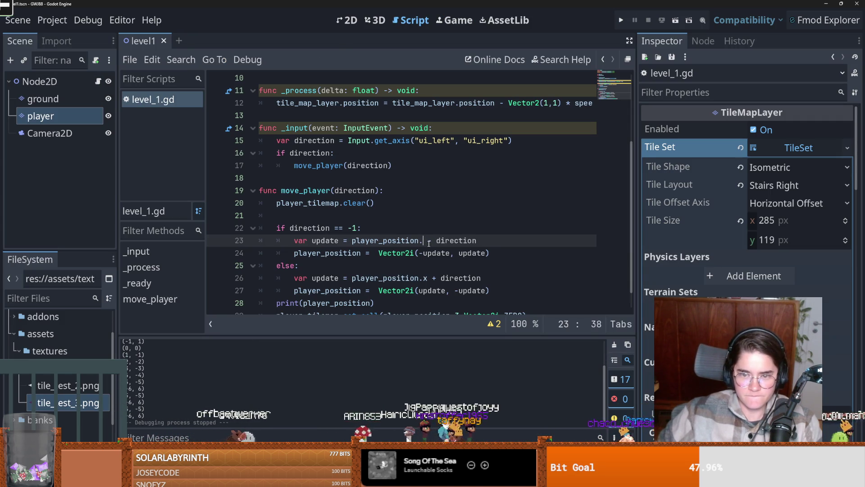
pyautogui.click(622, 18)
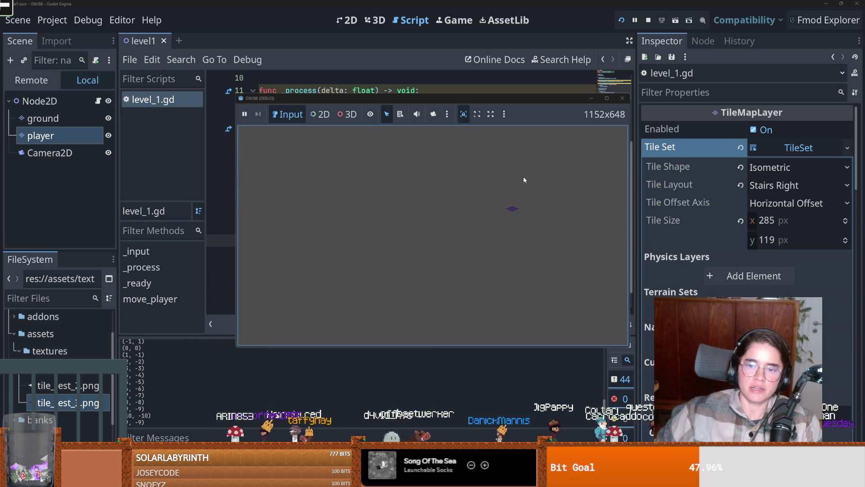
pyautogui.click(623, 99)
pyautogui.click(349, 20)
pyautogui.scroll(-7, 364, 185)
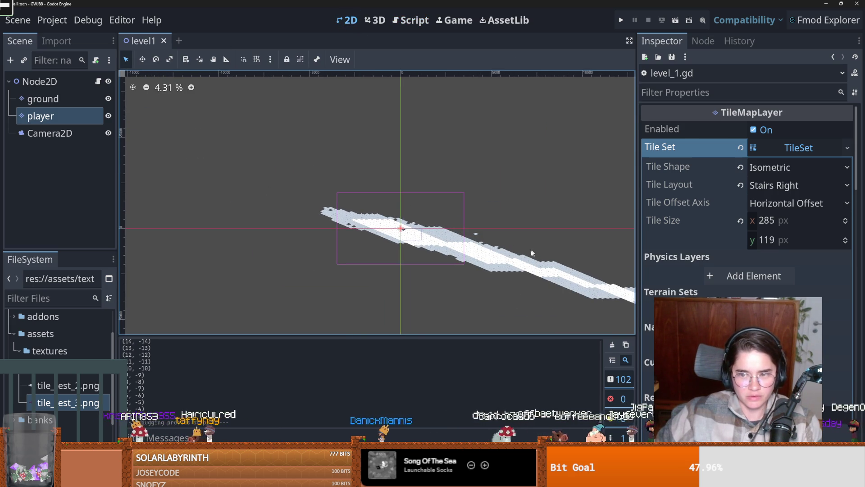
pyautogui.click(776, 186)
pyautogui.click(777, 201)
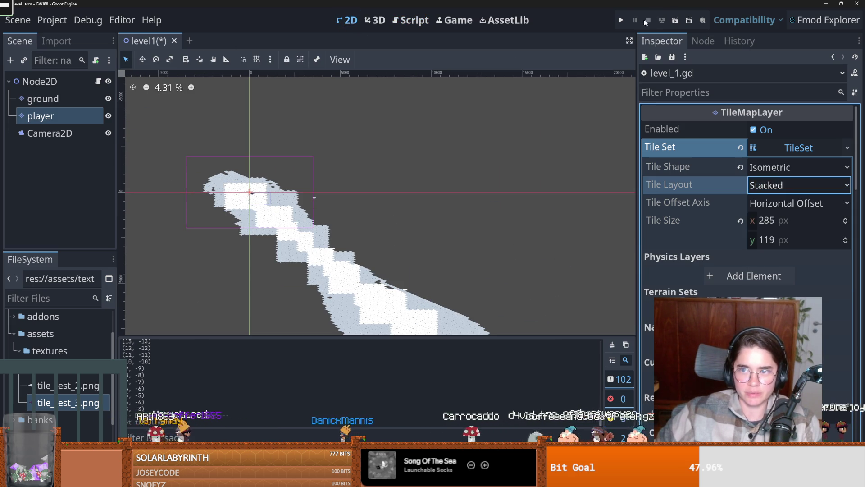
pyautogui.click(621, 20)
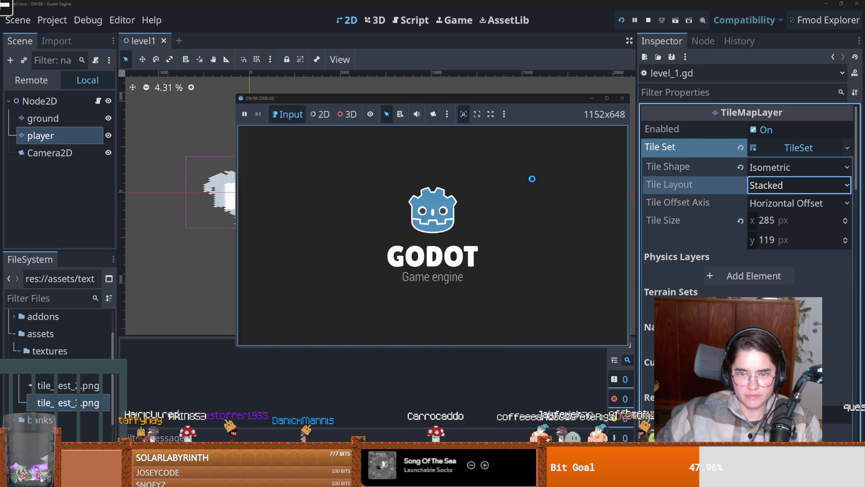
pyautogui.press('Left')
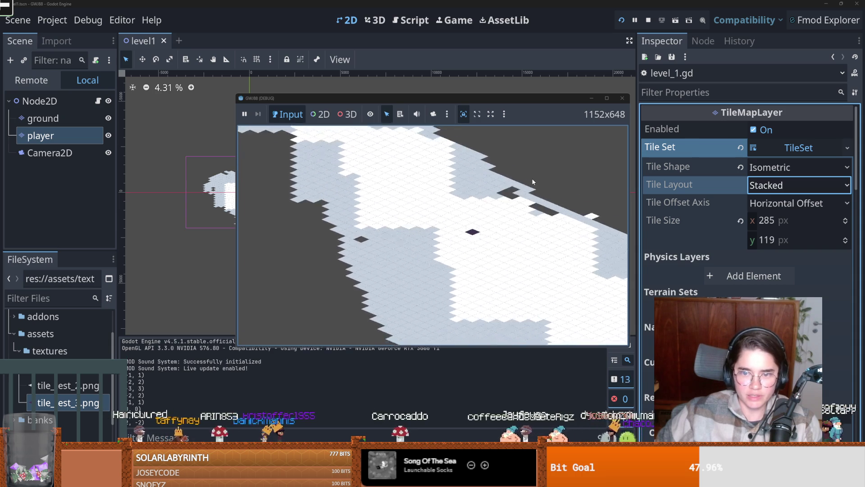
pyautogui.press('Left')
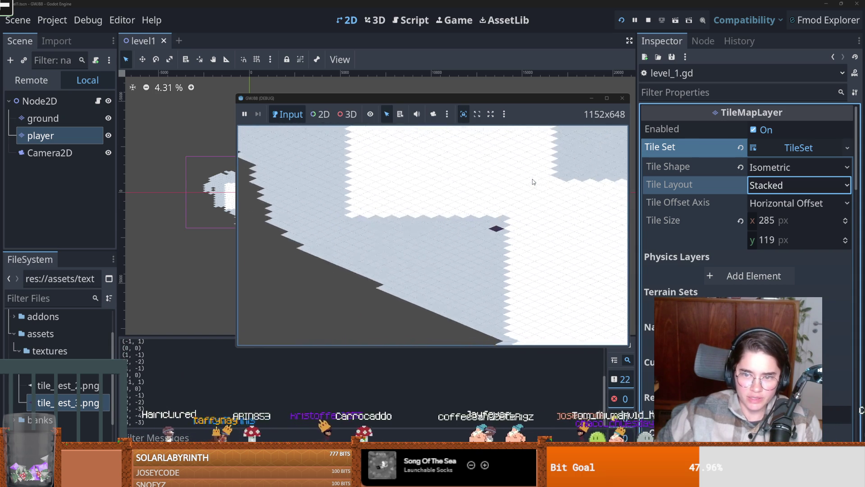
pyautogui.press('Left')
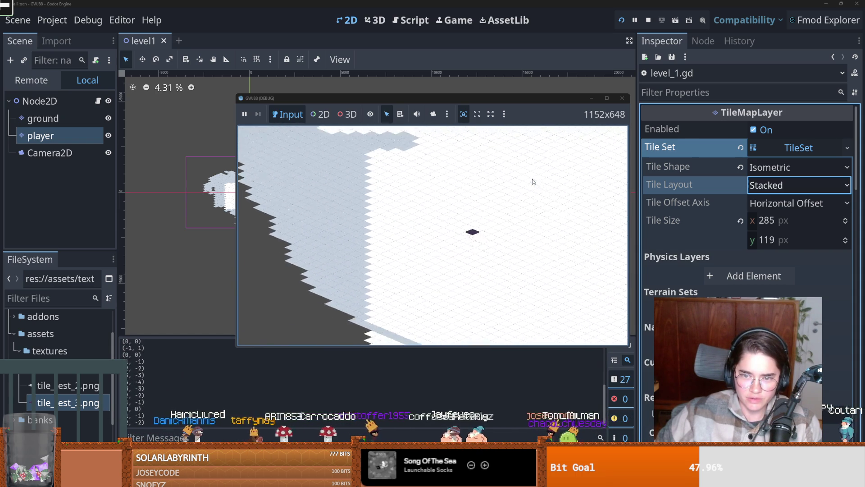
pyautogui.press('Left')
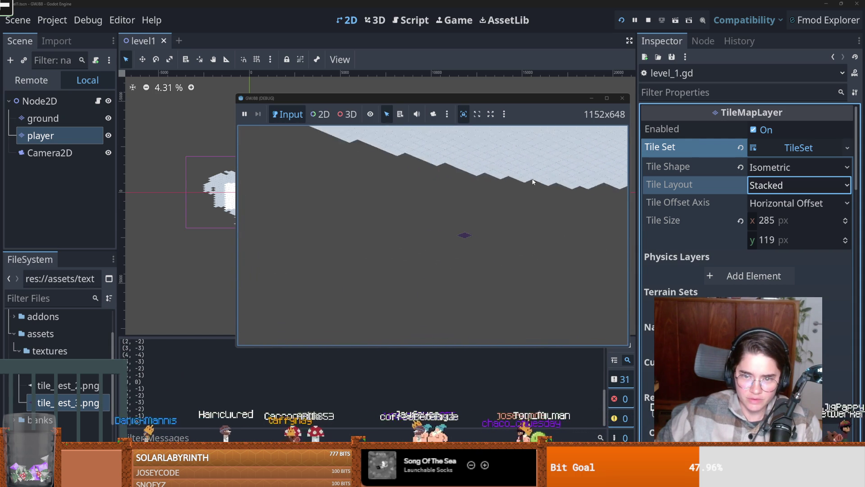
pyautogui.click(622, 98)
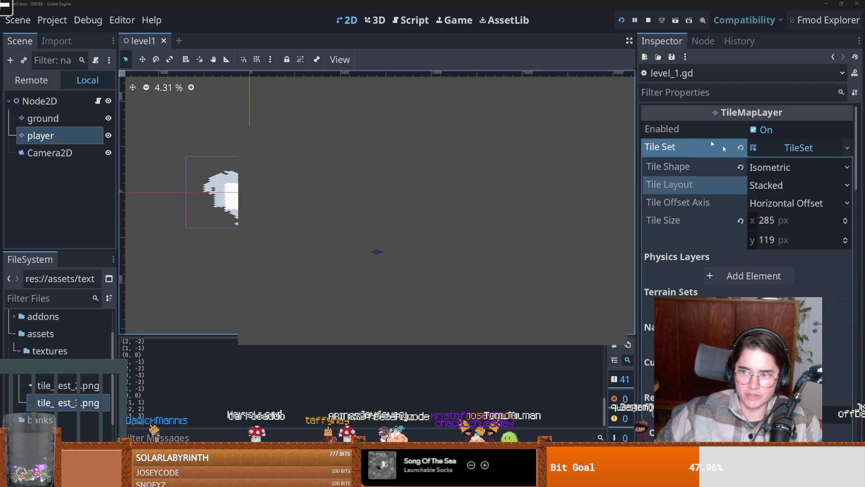
pyautogui.click(773, 185)
pyautogui.click(786, 235)
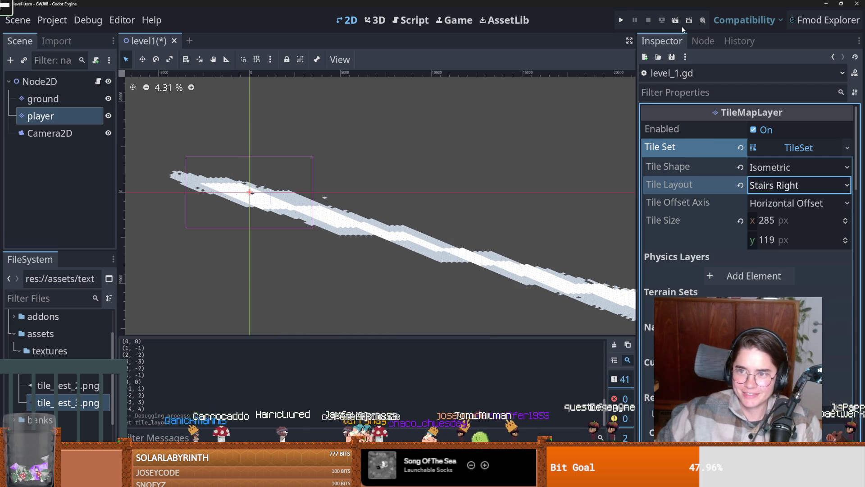
pyautogui.scroll(-5, 508, 178)
pyautogui.scroll(1, 317, 190)
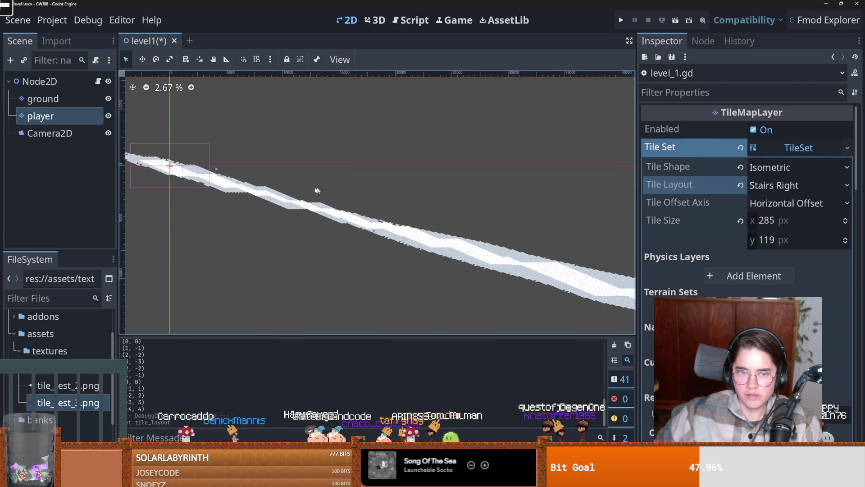
# Run the game full screen to test movement again, then stop it
pyautogui.scroll(1, 316, 187)
pyautogui.scroll(-3, 302, 179)
pyautogui.scroll(-4, 293, 162)
pyautogui.scroll(2, 349, 200)
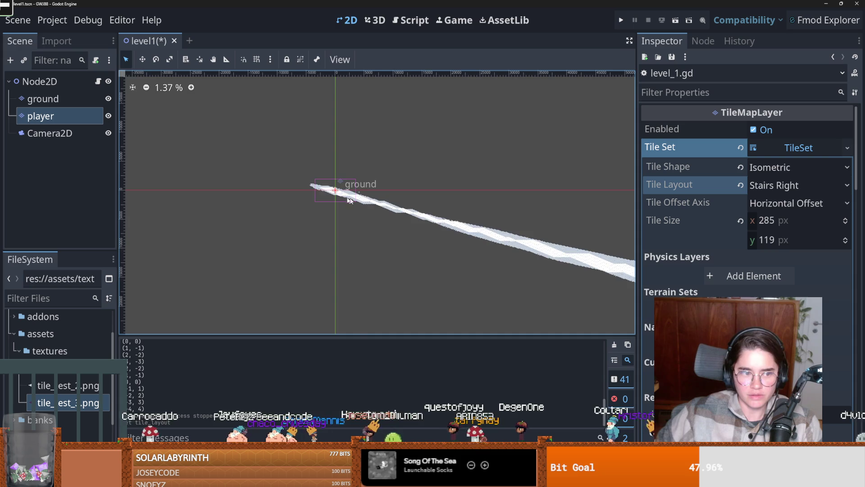
pyautogui.hscroll(-1, 349, 200)
pyautogui.click(620, 21)
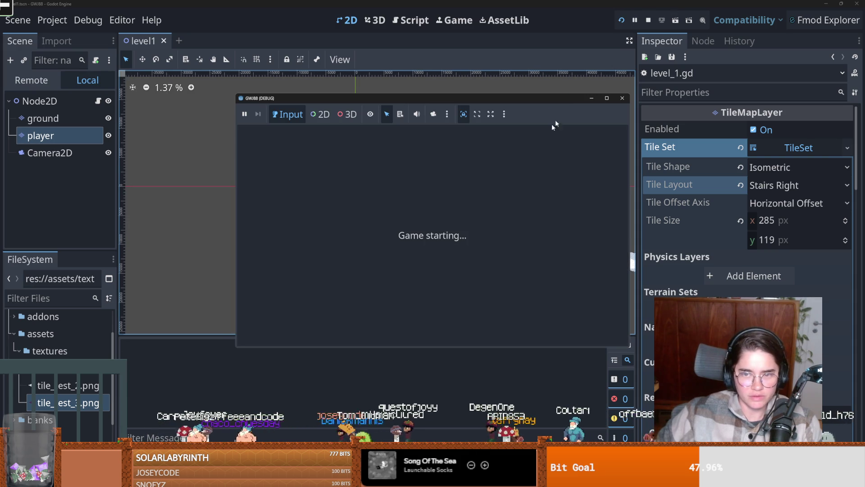
pyautogui.click(606, 98)
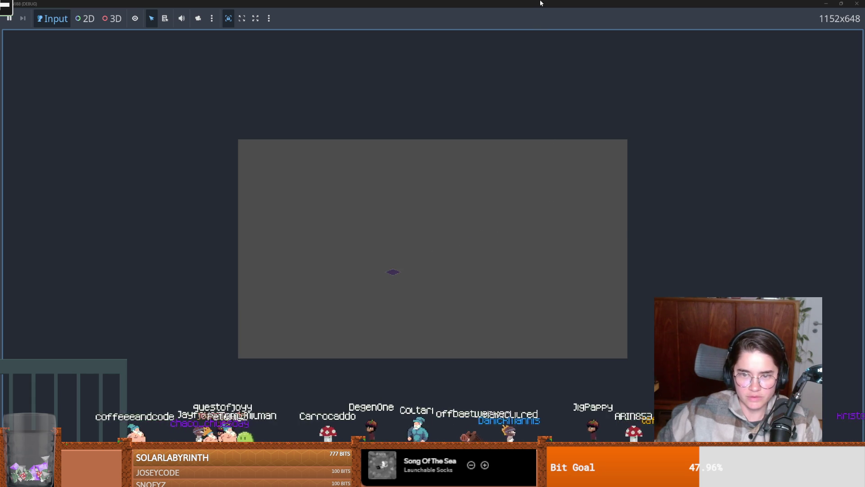
pyautogui.press('F5')
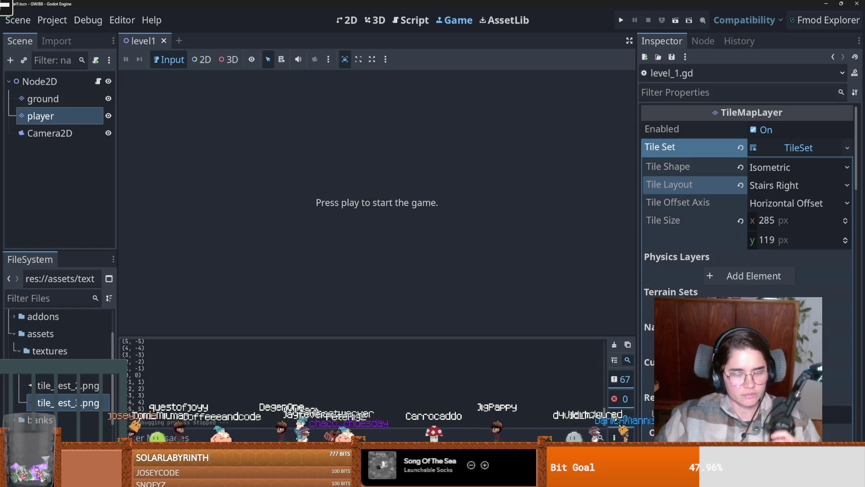
# Change line 23 of level_1.gd to var update = player_position.y - direction
pyautogui.click(98, 81)
pyautogui.hotkey('ctrl', 's')
pyautogui.click(427, 215)
pyautogui.click(354, 215)
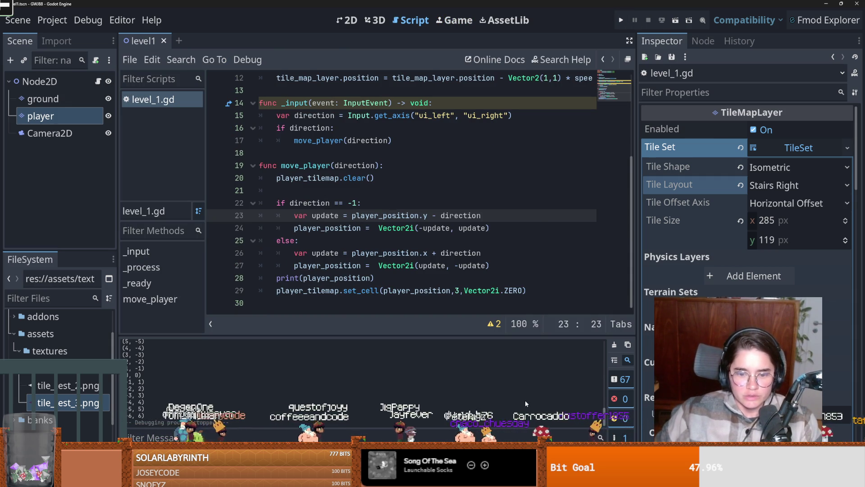
pyautogui.hotkey('alt', 'Tab')
# Fetch and pull the new commits from origin, then return to Godot
pyautogui.click(568, 209)
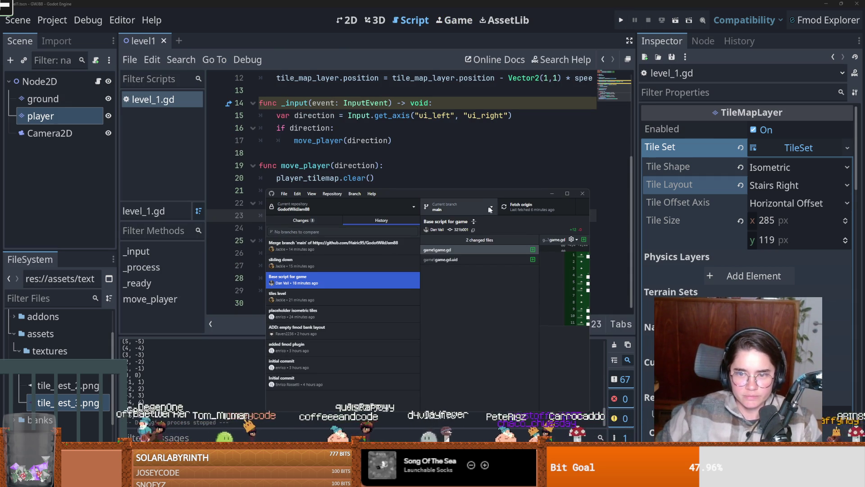
pyautogui.click(530, 209)
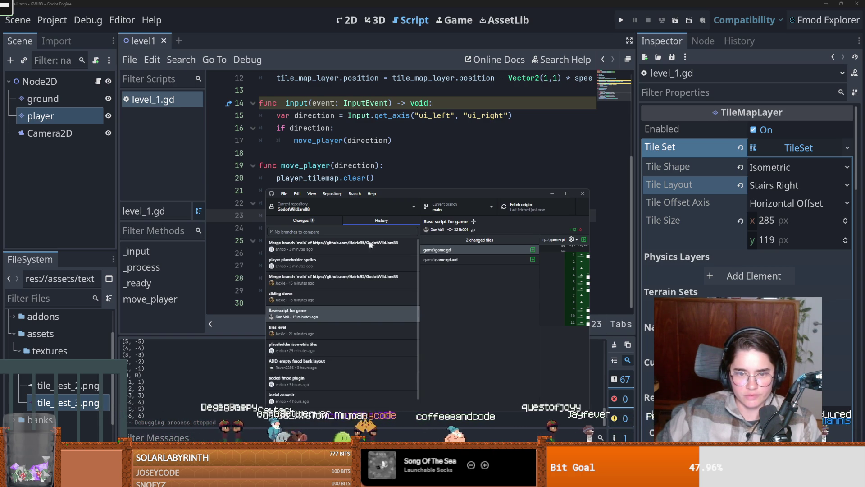
pyautogui.click(57, 353)
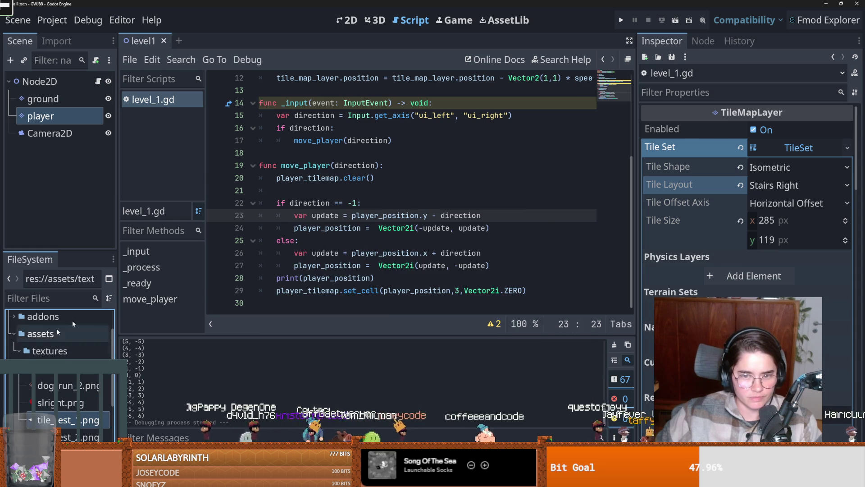
# Preview the pulled slright.png, dog_run_1.png and dog_run_2.png textures
pyautogui.click(51, 405)
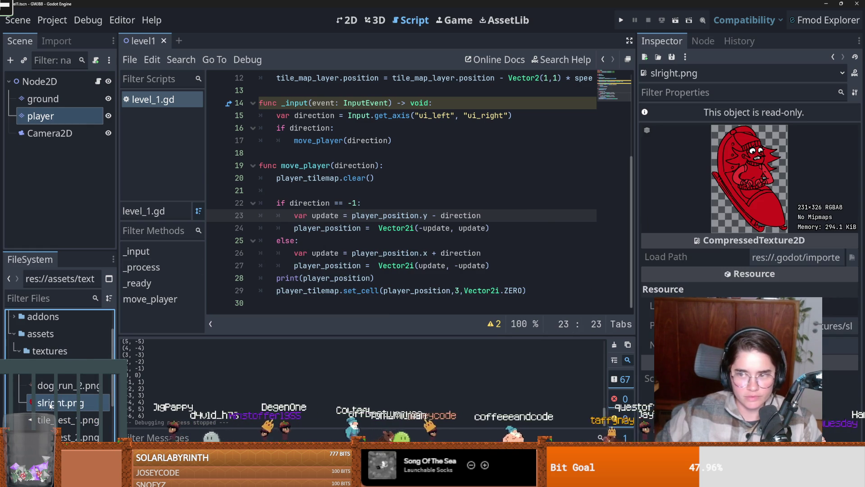
pyautogui.click(54, 368)
pyautogui.click(67, 386)
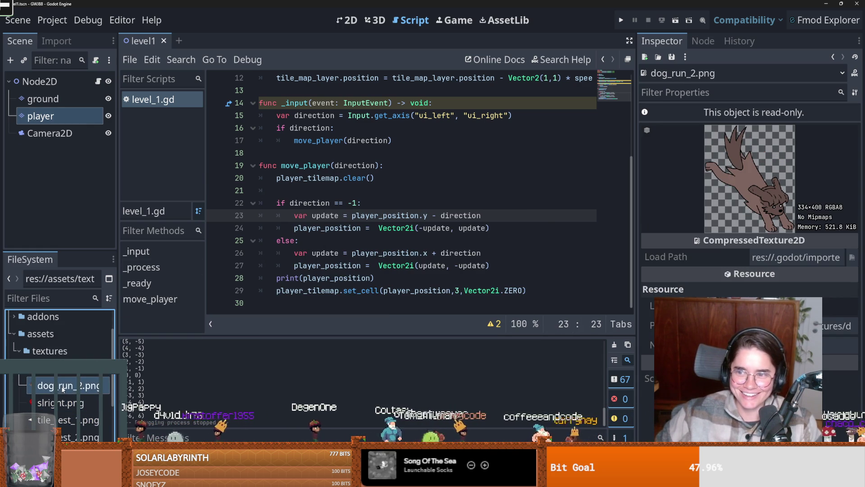
pyautogui.click(61, 402)
pyautogui.scroll(-2, 70, 399)
pyautogui.scroll(1, 67, 361)
pyautogui.click(58, 350)
pyautogui.press('Down')
pyautogui.press('Up')
pyautogui.click(92, 325)
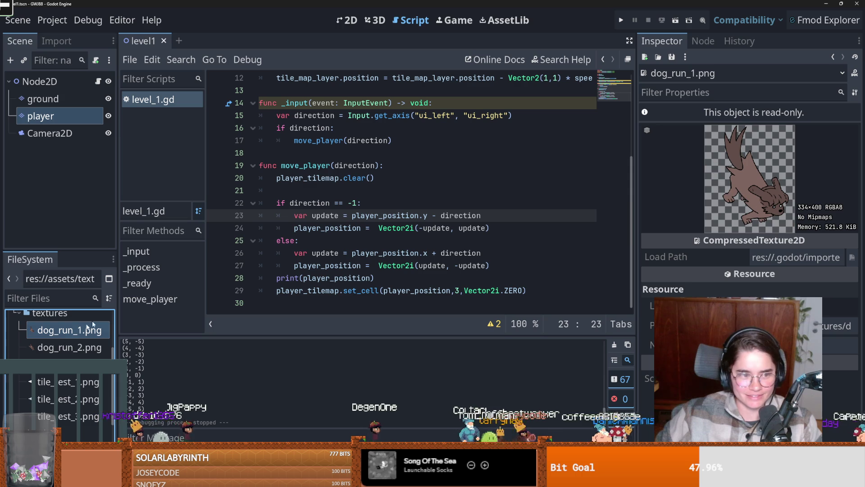
# Back in the level1 2D view, select the player layer and start adding a child node to Node2D
pyautogui.click(347, 20)
pyautogui.scroll(7, 363, 197)
pyautogui.scroll(5, 364, 196)
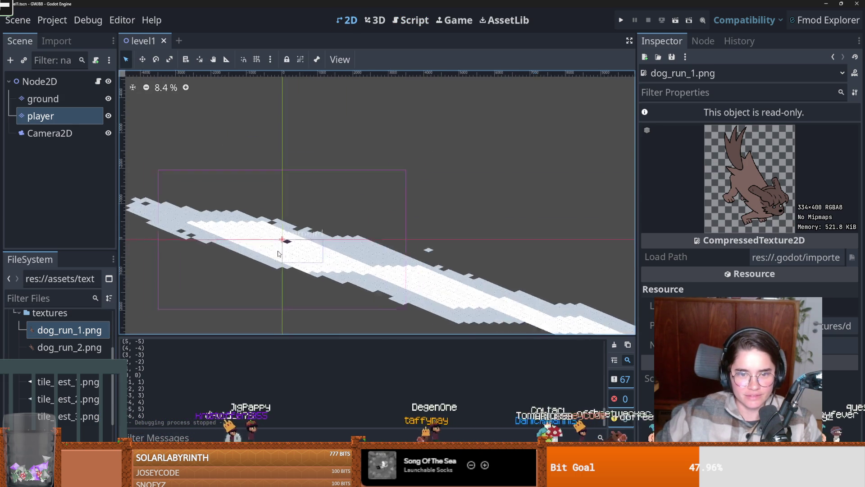
pyautogui.click(66, 114)
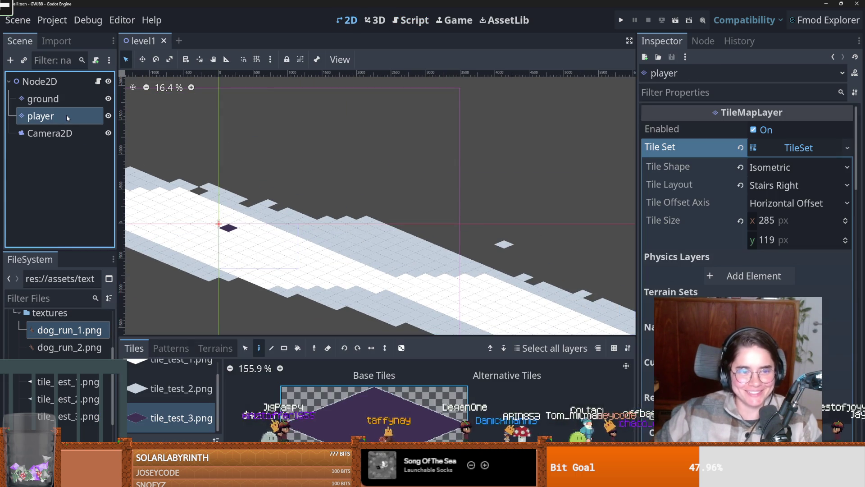
pyautogui.scroll(-3, 266, 177)
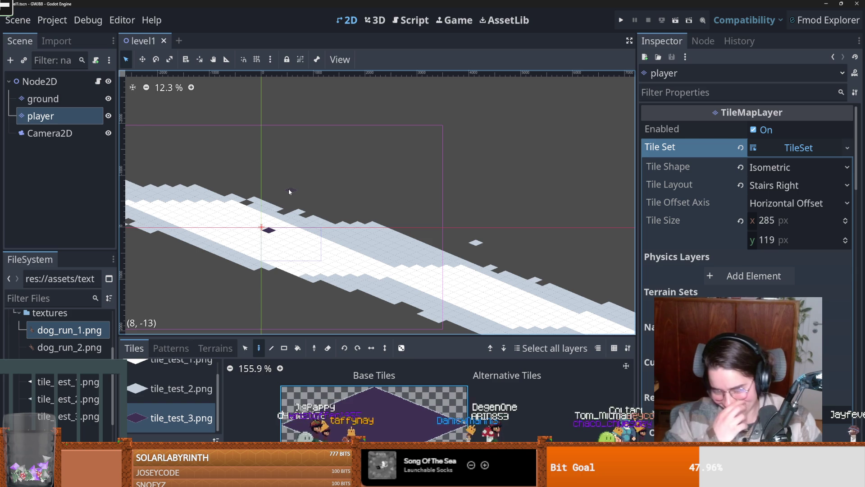
pyautogui.rightClick(40, 81)
# Add a CharacterBody2D child node under Node2D
pyautogui.click(93, 103)
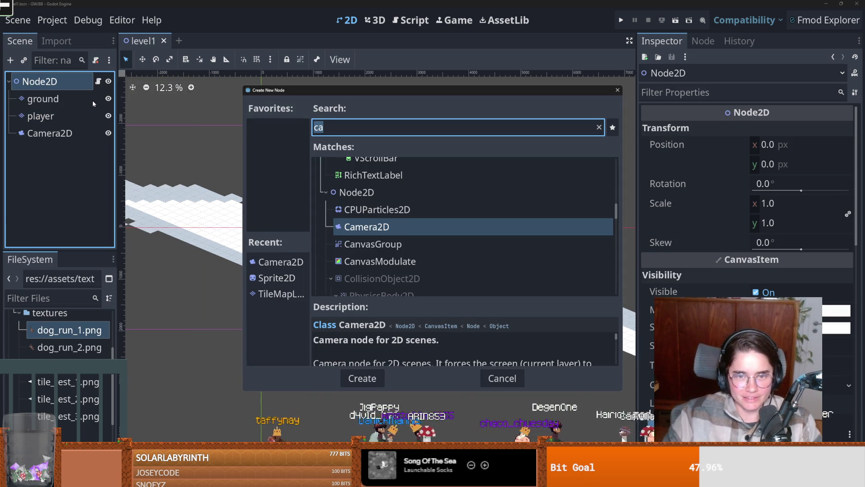
pyautogui.press('BackSpace')
pyautogui.press('BackSpace')
pyautogui.write('p')
pyautogui.press('BackSpace')
pyautogui.write('char')
pyautogui.press('Escape')
# Add a trial AnimatedSprite2D child under the CharacterBody2D
pyautogui.rightClick(96, 150)
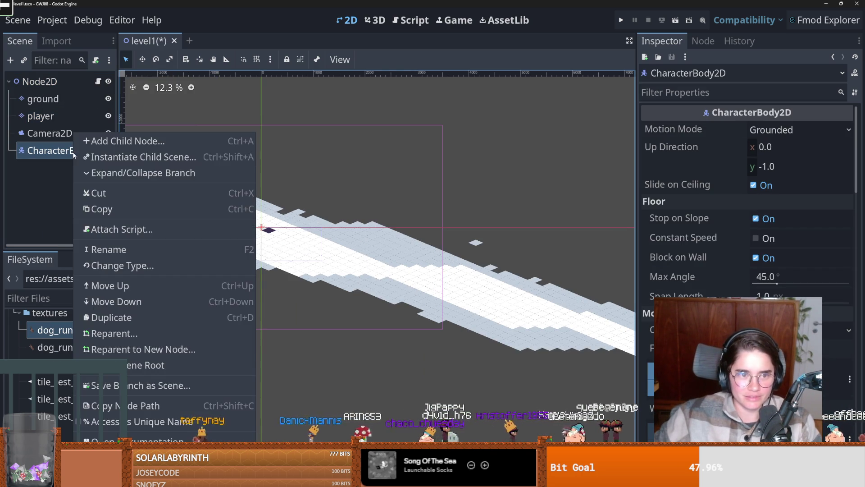
pyautogui.click(106, 141)
pyautogui.write('cha')
pyautogui.press('BackSpace')
pyautogui.press('BackSpace')
pyautogui.press('BackSpace')
pyautogui.write('sp')
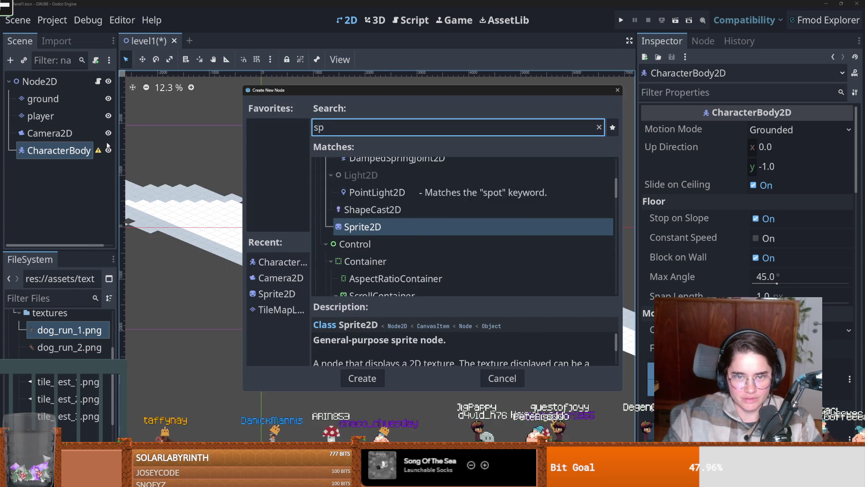
pyautogui.press('BackSpace')
pyautogui.press('BackSpace')
pyautogui.write('anim')
pyautogui.press('Up')
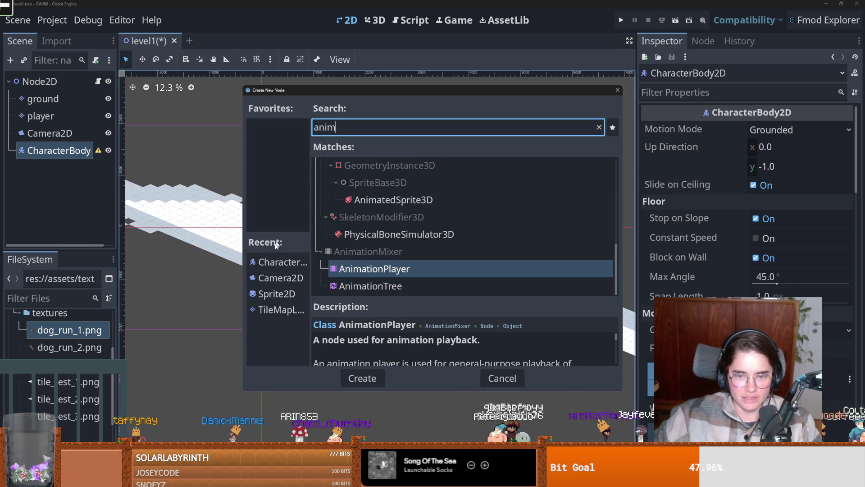
pyautogui.press('Down')
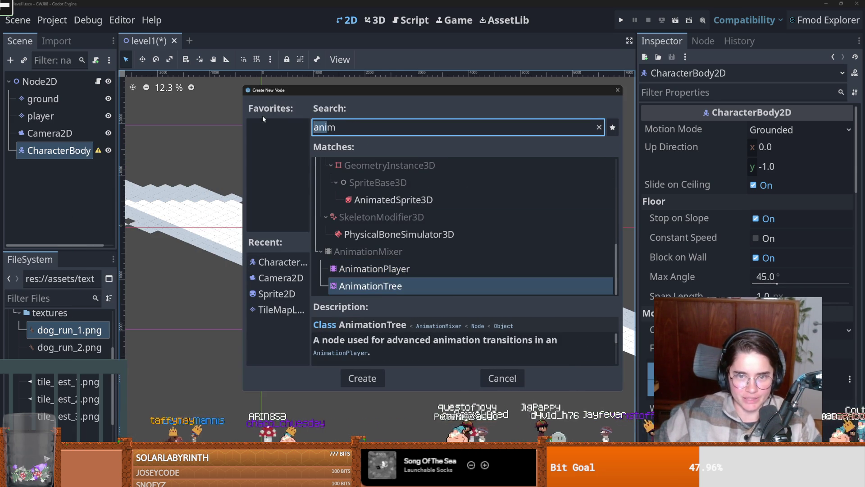
pyautogui.press('BackSpace')
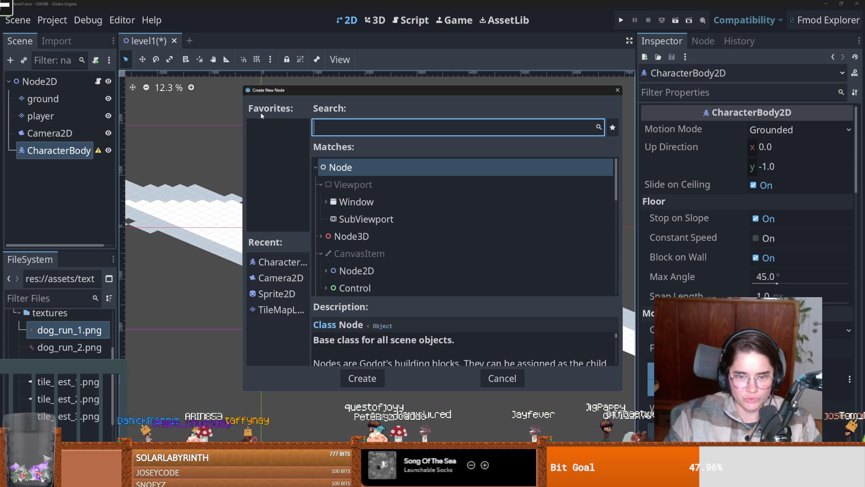
pyautogui.write('animated')
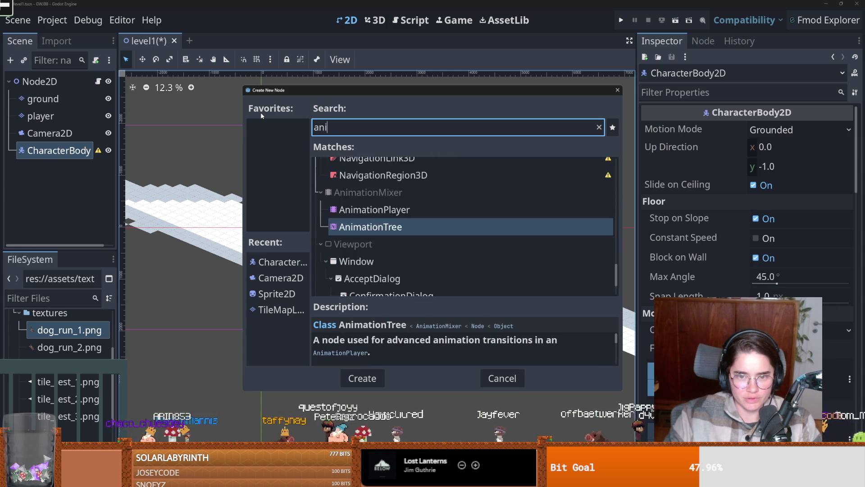
pyautogui.press('Return')
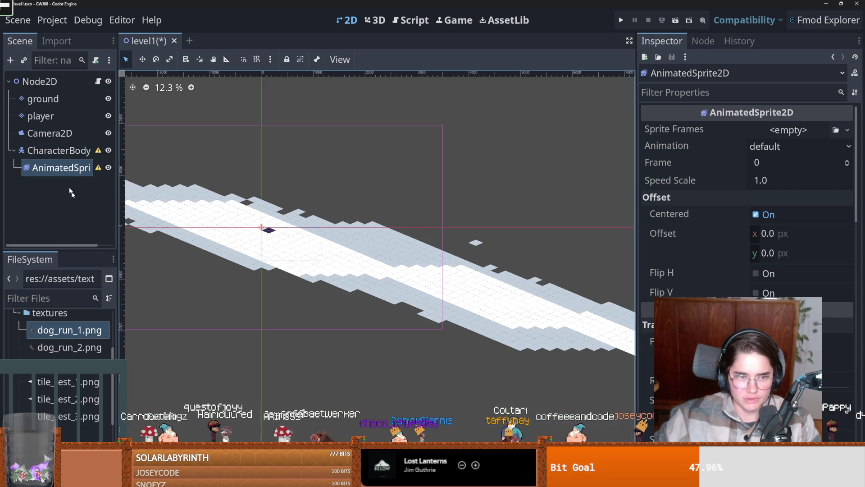
# Delete the AnimatedSprite2D node and reselect the CharacterBody2D
pyautogui.click(58, 150)
pyautogui.click(60, 167)
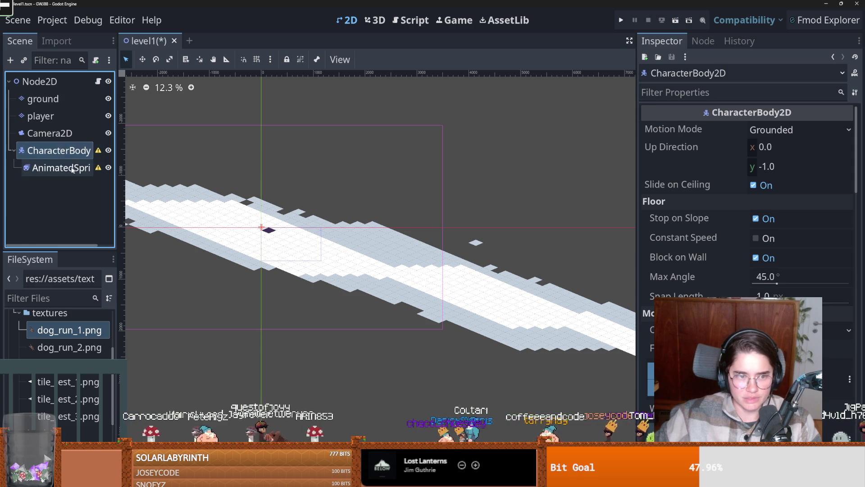
pyautogui.rightClick(69, 169)
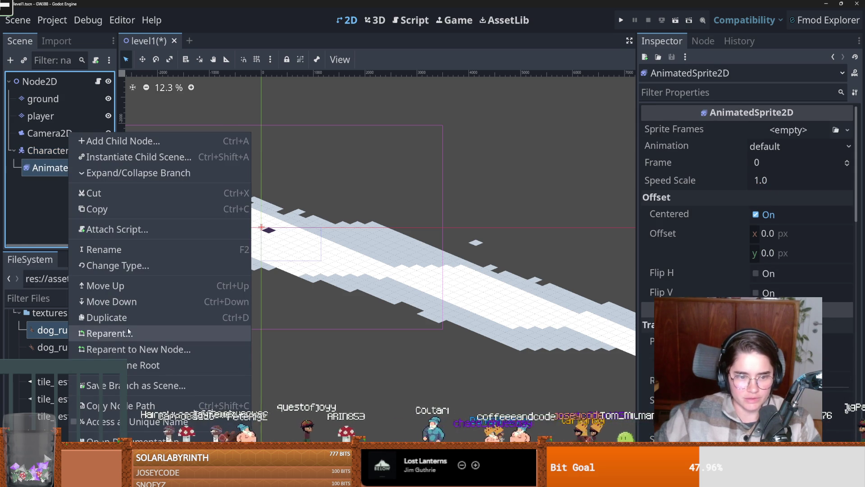
pyautogui.click(90, 381)
pyautogui.press('Return')
pyautogui.click(59, 151)
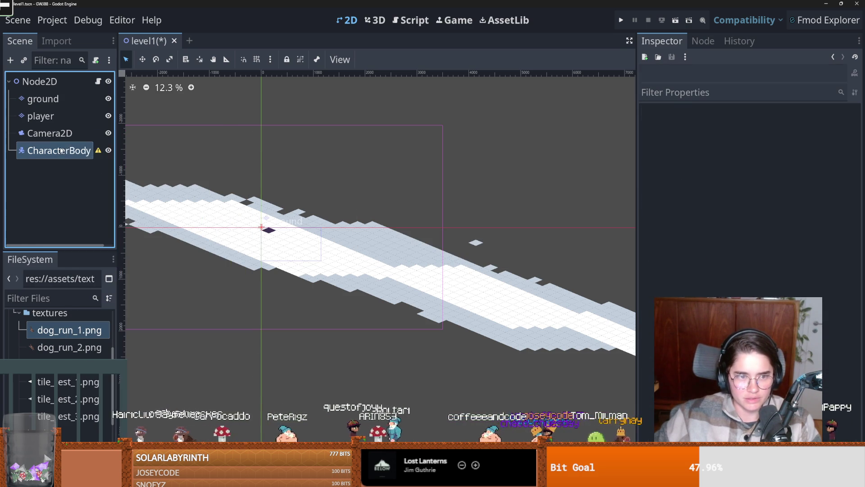
# Add a Sprite2D under the CharacterBody with dog_run_1.png as its texture
pyautogui.rightClick(69, 154)
pyautogui.click(120, 144)
pyautogui.write('s')
pyautogui.press('Return')
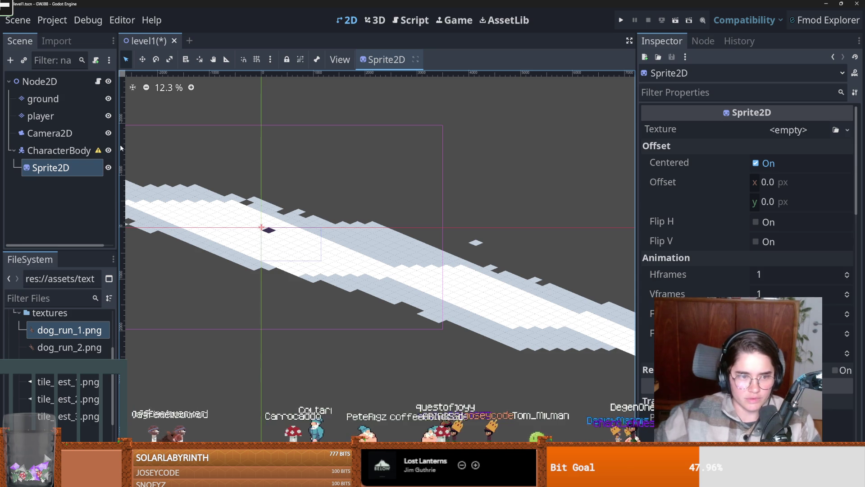
pyautogui.moveTo(69, 330); pyautogui.dragTo(789, 131)
# Save the level scene with Ctrl+S
pyautogui.scroll(3, 356, 189)
pyautogui.hotkey('ctrl', 's')
pyautogui.scroll(-1, 377, 195)
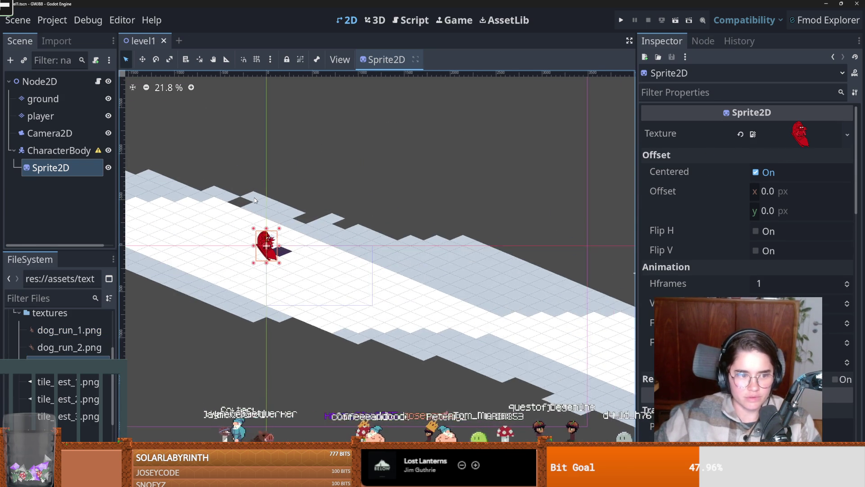
pyautogui.scroll(-1, 280, 208)
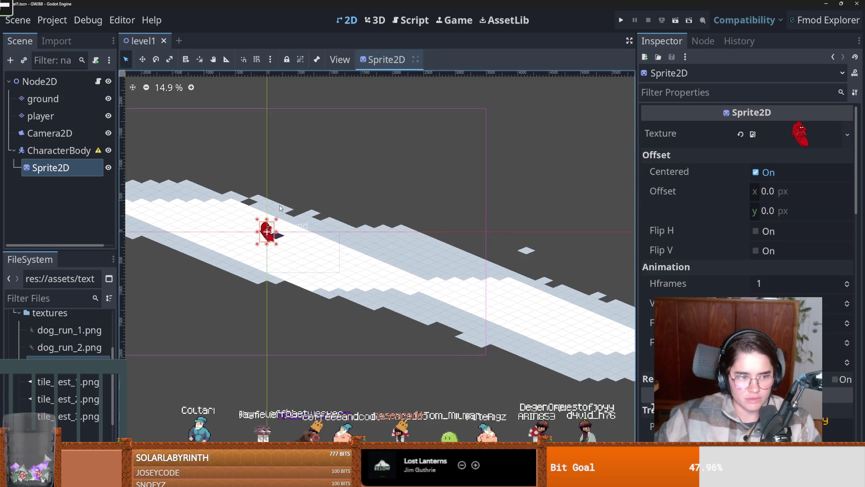
pyautogui.scroll(2, 314, 243)
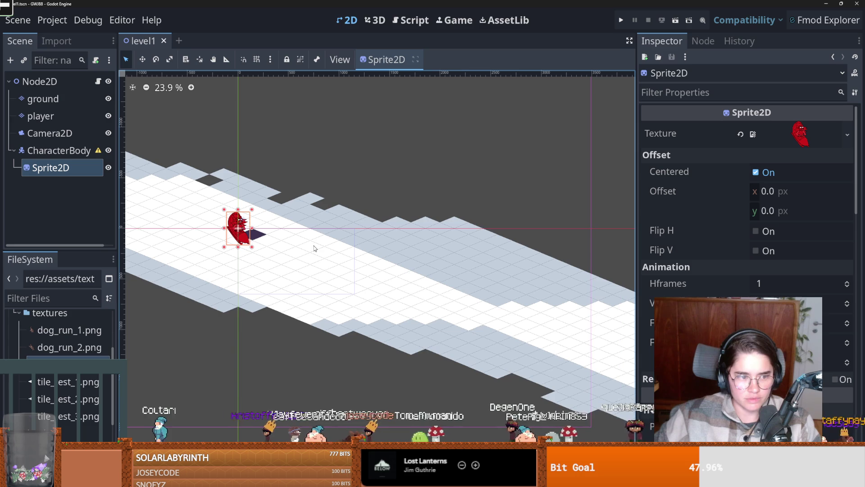
pyautogui.scroll(2, 194, 228)
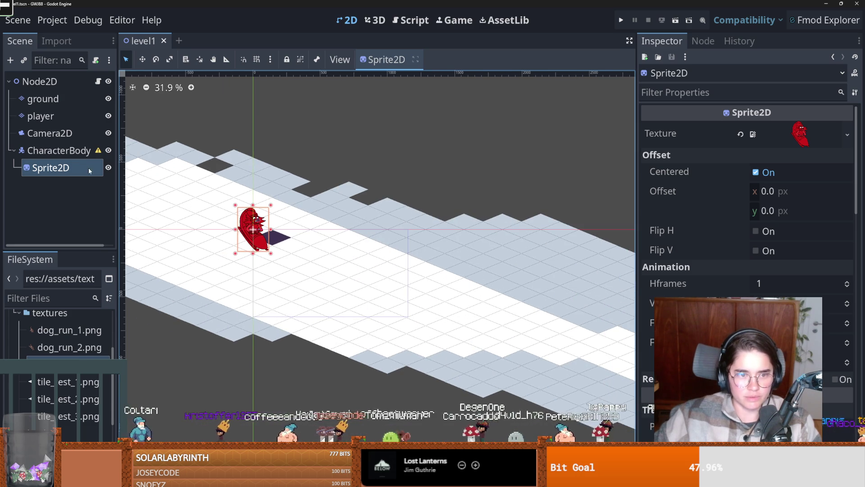
# Start adding another child node to the CharacterBody, clearing the previous search
pyautogui.rightClick(76, 150)
pyautogui.click(111, 143)
pyautogui.press('BackSpace')
# Add a CollisionShape2D under the CharacterBody with a new CircleShape2D shape
pyautogui.write('colli')
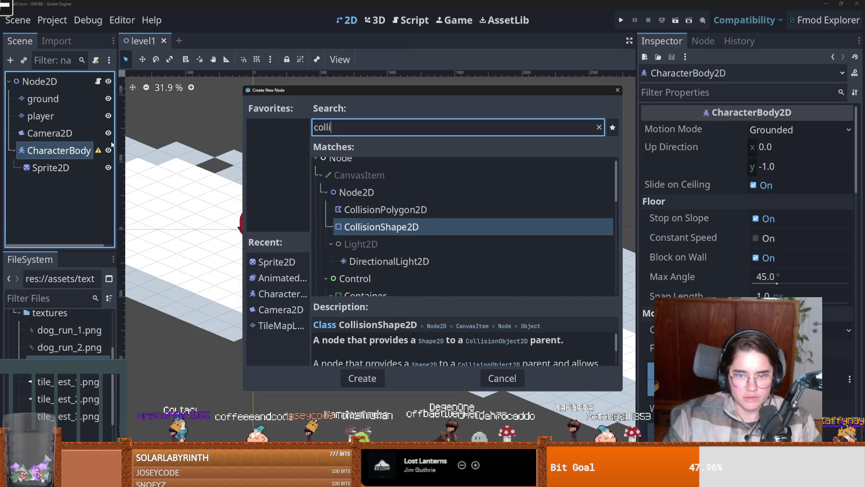
pyautogui.press('Return')
pyautogui.click(789, 130)
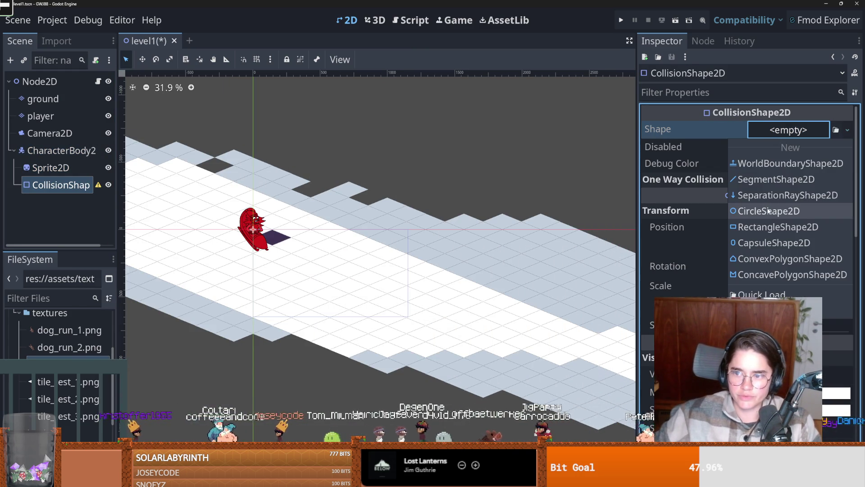
pyautogui.click(766, 212)
pyautogui.scroll(2, 240, 216)
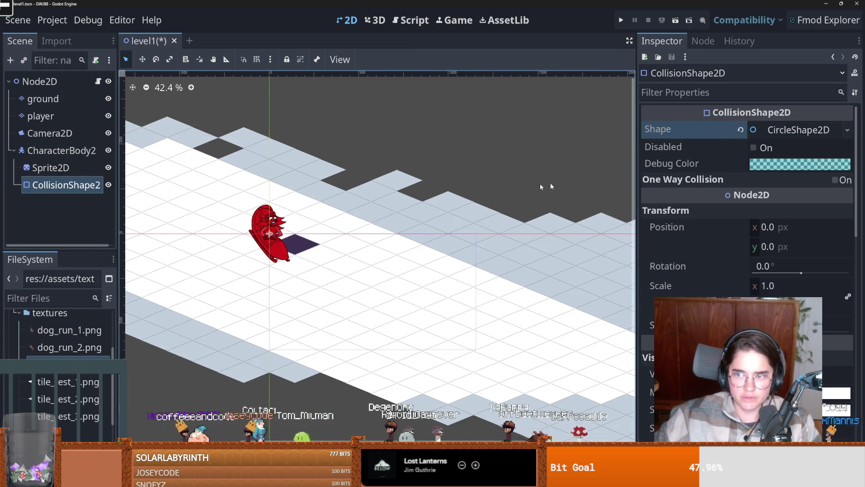
pyautogui.scroll(-2, 207, 209)
pyautogui.scroll(10, 288, 202)
# Enlarge the collision circle to cover the character and save the scene
pyautogui.moveTo(292, 203); pyautogui.dragTo(372, 212)
pyautogui.scroll(-2, 372, 212)
pyautogui.hotkey('ctrl', 's')
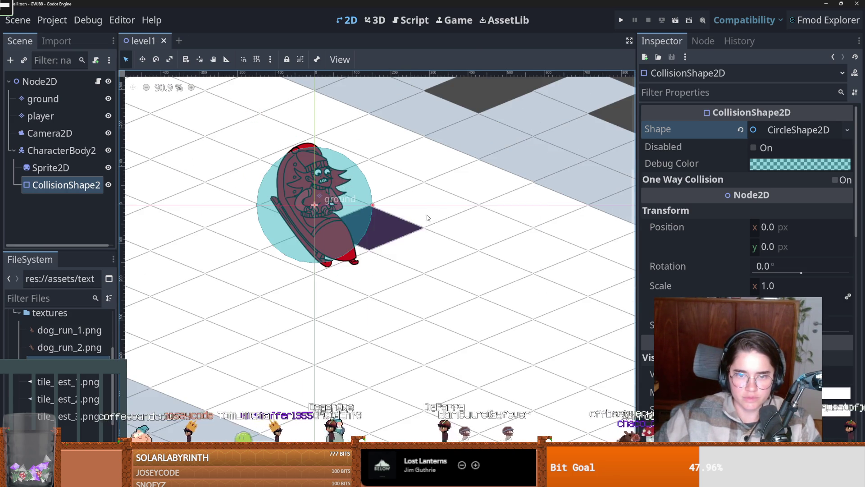
pyautogui.scroll(-8, 428, 218)
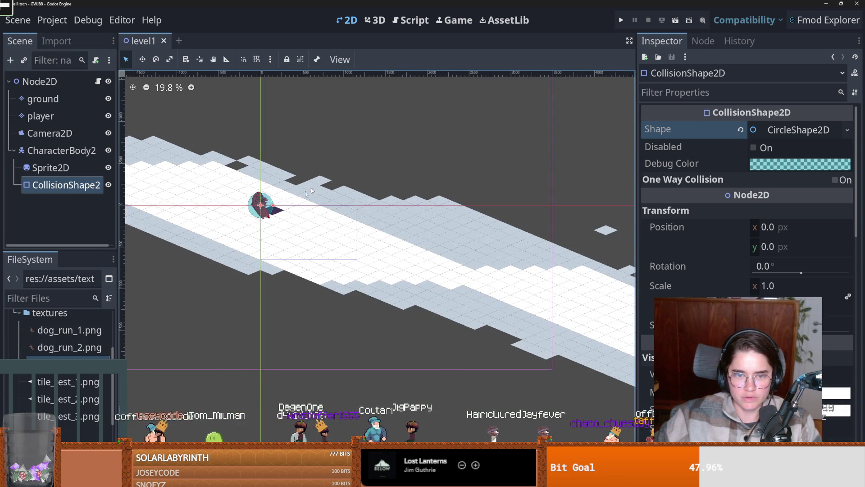
pyautogui.scroll(3, 272, 211)
# Raise the collision circle onto the character at position (0, -13)
pyautogui.moveTo(251, 208); pyautogui.dragTo(297, 173)
pyautogui.click(61, 150)
pyautogui.scroll(-2, 742, 281)
pyautogui.scroll(2, 742, 281)
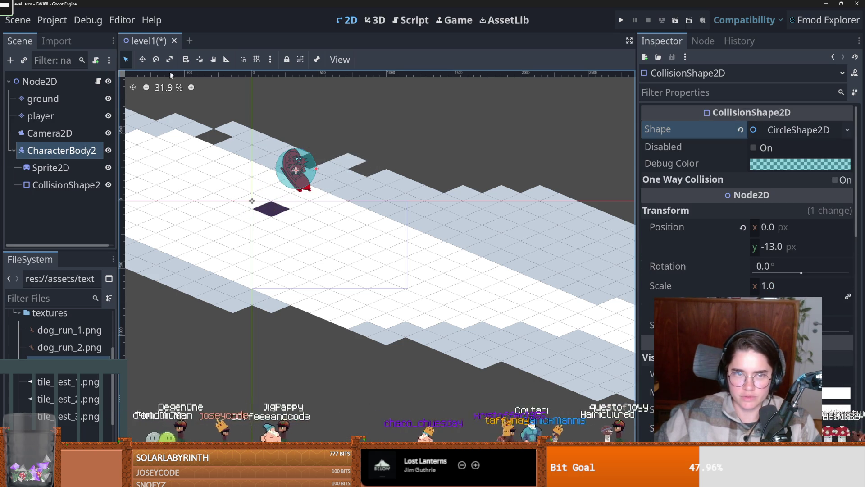
# Move the CharacterBody around the ground, then select the player tile layer
pyautogui.moveTo(301, 167)
pyautogui.mouseDown()
pyautogui.moveTo(232, 208)
pyautogui.moveTo(248, 201)
pyautogui.moveTo(303, 165)
pyautogui.moveTo(201, 214)
pyautogui.moveTo(289, 160)
pyautogui.moveTo(208, 210)
pyautogui.moveTo(282, 166)
pyautogui.moveTo(248, 204)
pyautogui.moveTo(227, 210)
pyautogui.moveTo(287, 172)
pyautogui.moveTo(218, 225)
pyautogui.moveTo(275, 190)
pyautogui.mouseUp()
pyautogui.click(41, 116)
pyautogui.rightClick(59, 115)
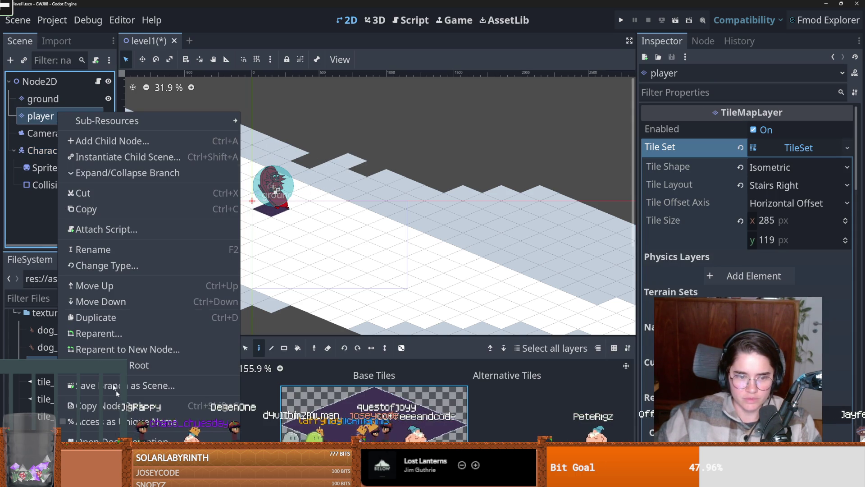
# Open level_1.gd and delete the blank line 21
pyautogui.click(98, 81)
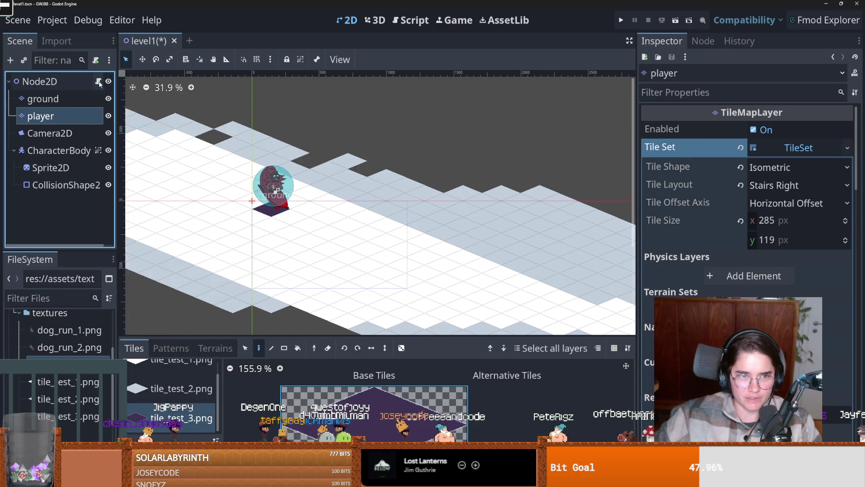
pyautogui.click(98, 81)
pyautogui.click(540, 292)
pyautogui.click(288, 190)
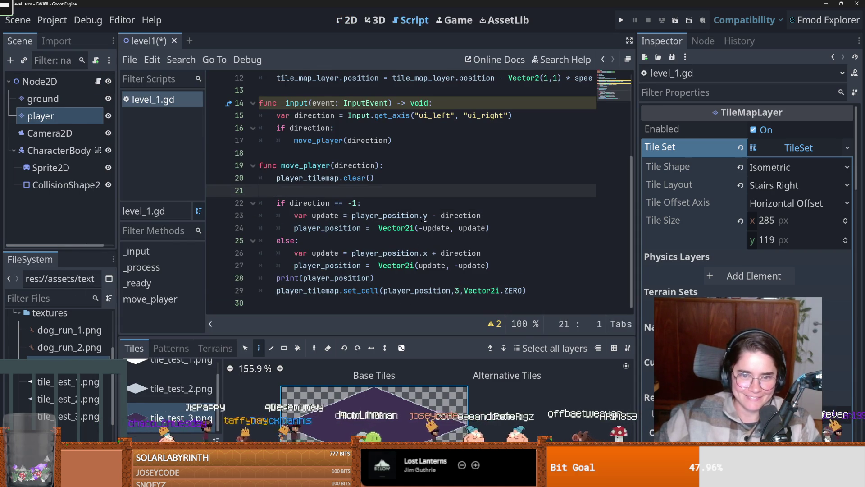
pyautogui.press('BackSpace')
pyautogui.press('BackSpace')
pyautogui.click(290, 154)
# Back in the 2D view, drag the CharacterBody to about (212, -158)
pyautogui.click(378, 20)
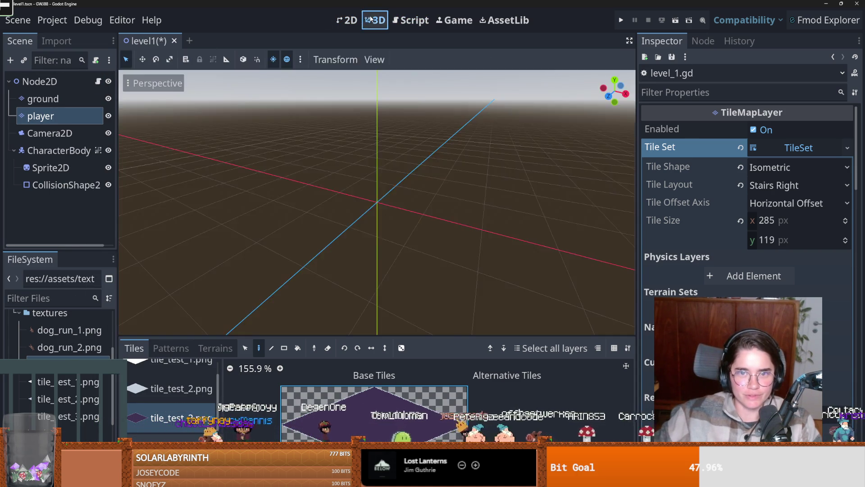
pyautogui.click(347, 20)
pyautogui.click(60, 151)
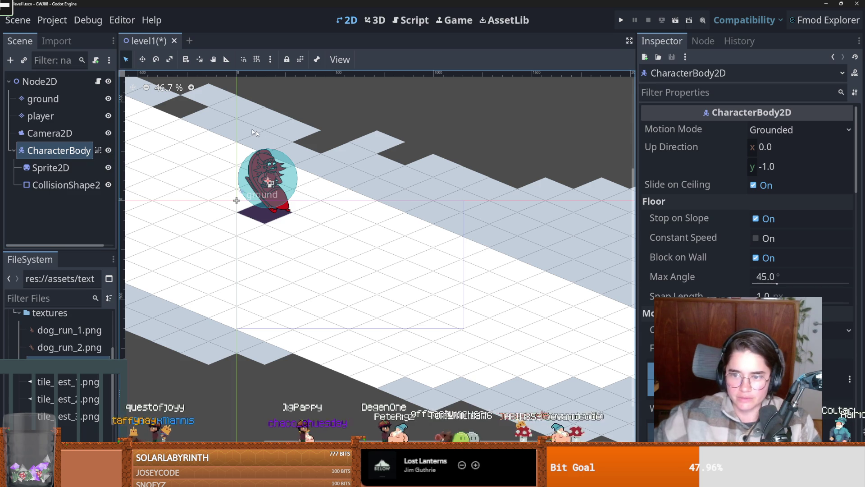
pyautogui.moveTo(269, 183); pyautogui.dragTo(238, 206)
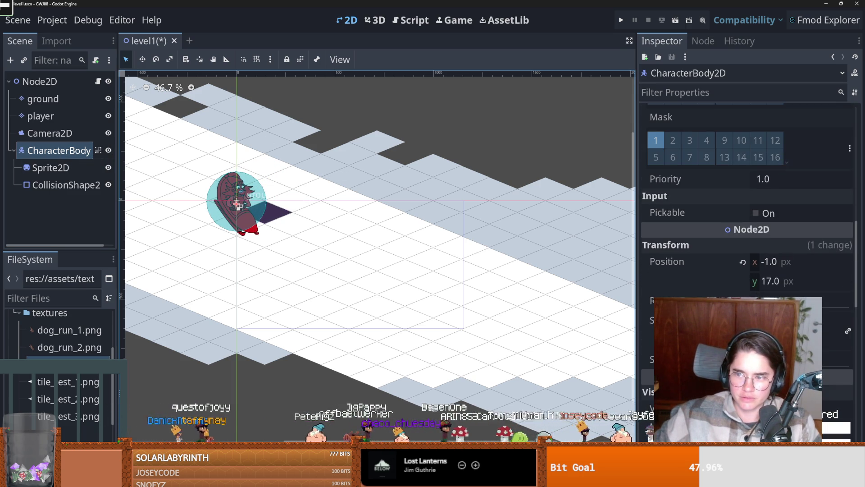
pyautogui.moveTo(232, 212)
pyautogui.mouseDown()
pyautogui.moveTo(269, 186)
pyautogui.moveTo(218, 207)
pyautogui.moveTo(175, 240)
pyautogui.moveTo(299, 152)
pyautogui.moveTo(184, 239)
pyautogui.moveTo(284, 154)
pyautogui.moveTo(183, 242)
pyautogui.moveTo(281, 160)
pyautogui.moveTo(192, 243)
pyautogui.moveTo(288, 172)
pyautogui.moveTo(196, 230)
pyautogui.moveTo(275, 174)
pyautogui.mouseUp()
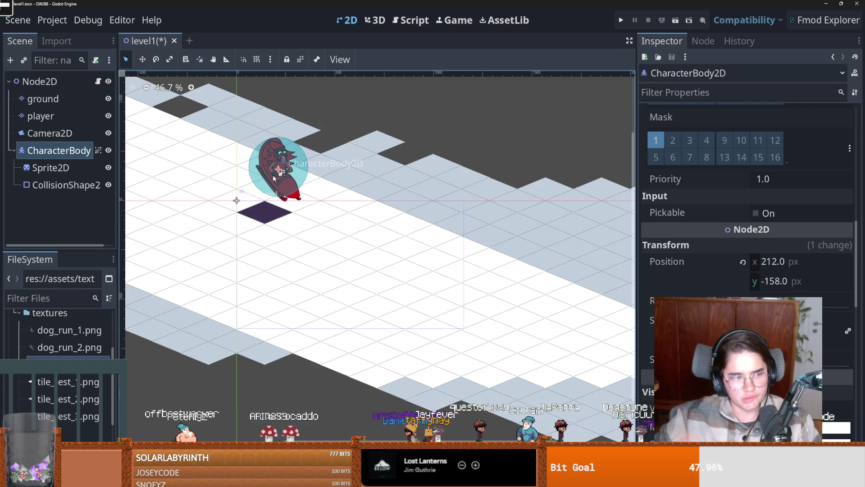
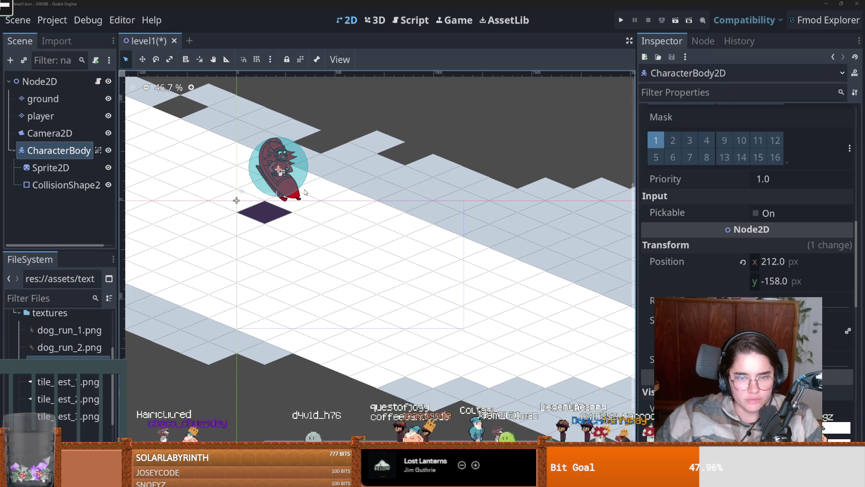
# Move the character body to (221, -65) and create an Actors folder under res://Core for its script
pyautogui.moveTo(280, 183)
pyautogui.mouseDown()
pyautogui.moveTo(326, 131)
pyautogui.moveTo(288, 205)
pyautogui.moveTo(273, 214)
pyautogui.moveTo(274, 132)
pyautogui.moveTo(282, 193)
pyautogui.mouseUp()
pyautogui.click(96, 60)
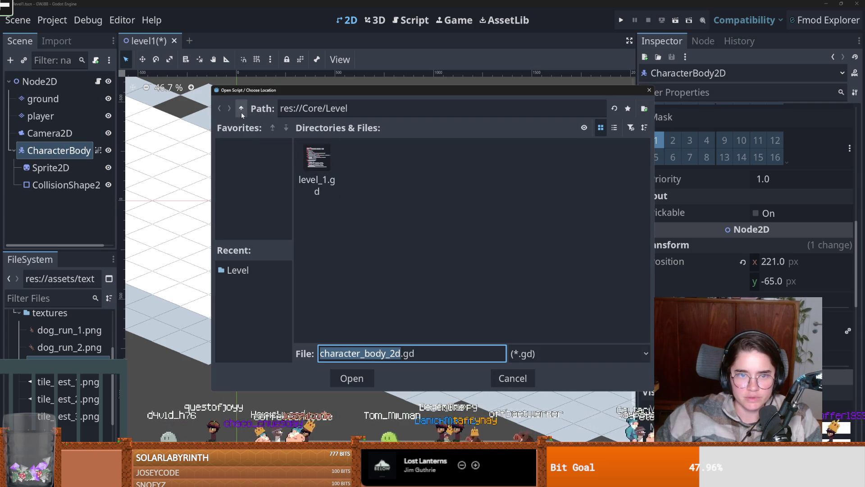
pyautogui.click(242, 111)
pyautogui.click(645, 109)
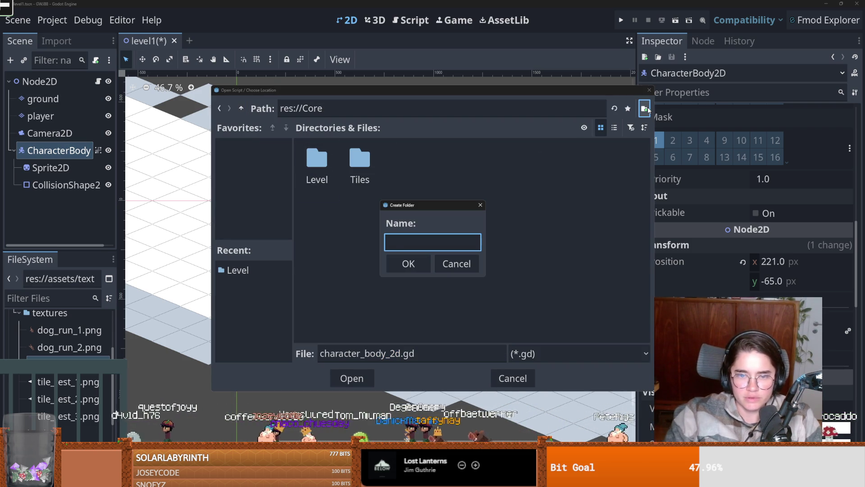
pyautogui.write('Actors')
pyautogui.click(406, 260)
# Create a MainPlayer folder inside Actors and attach a new script named main_player.gd there
pyautogui.click(393, 353)
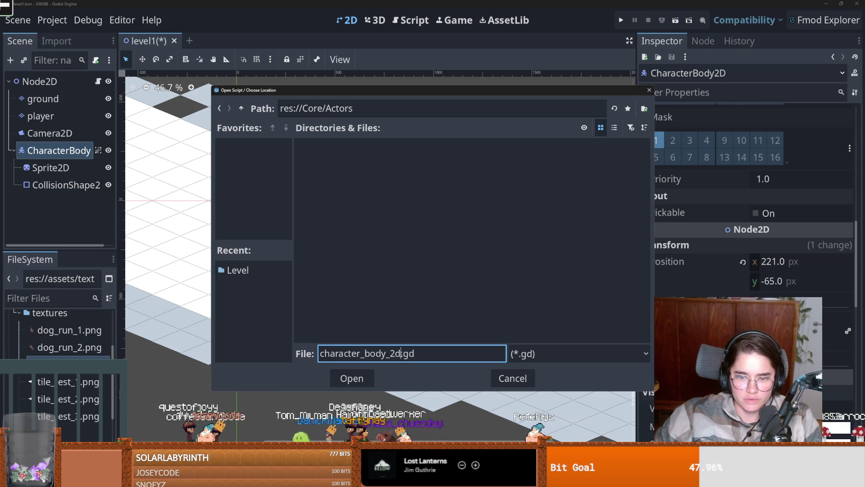
pyautogui.click(645, 108)
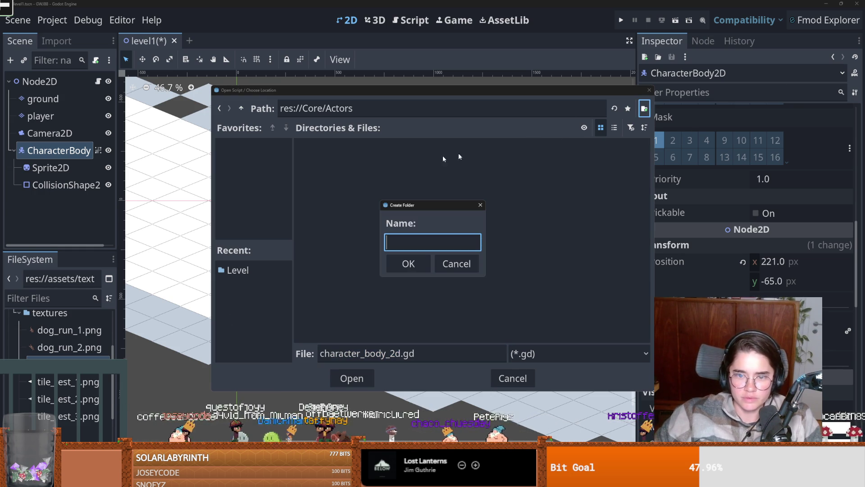
pyautogui.write('MainPlayer')
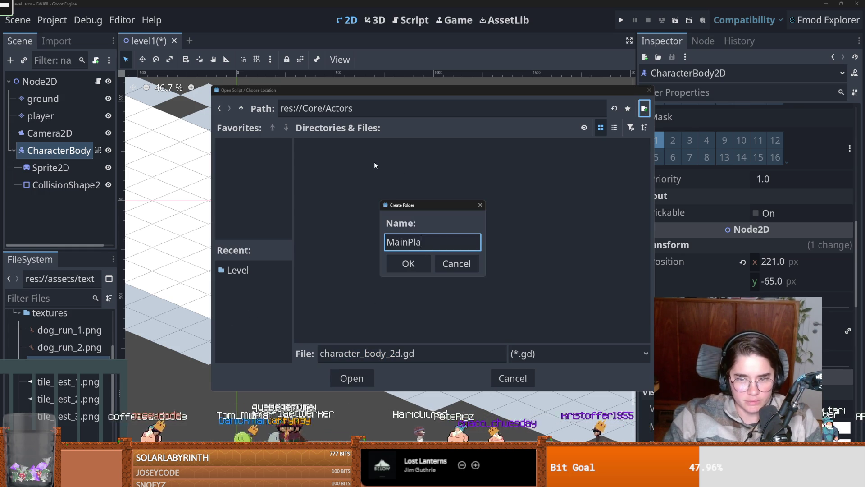
pyautogui.press('Return')
pyautogui.click(360, 354)
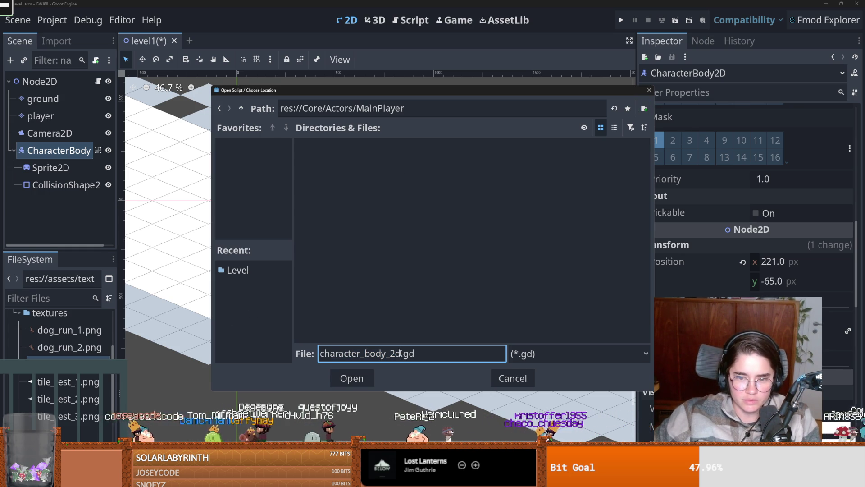
pyautogui.write('main_player')
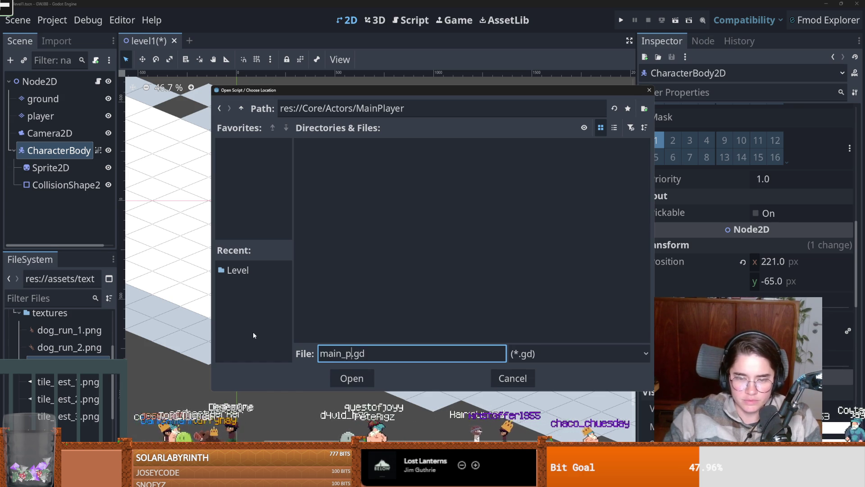
pyautogui.press('Return')
pyautogui.click(398, 378)
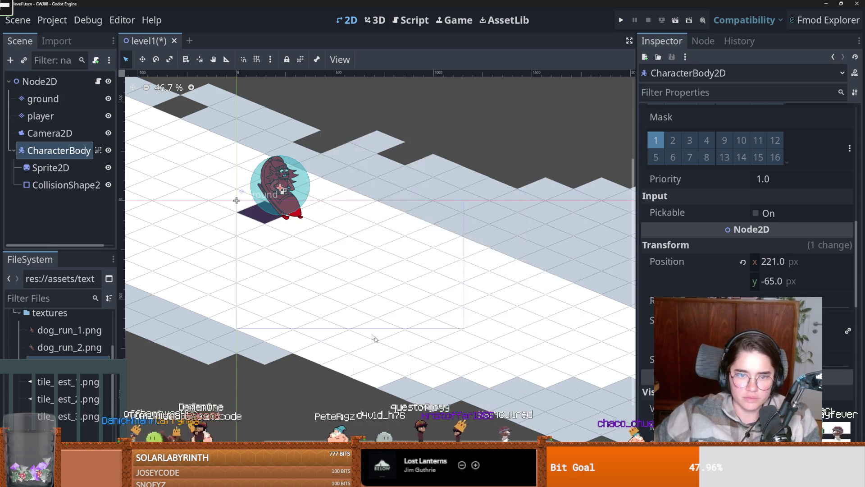
# Test-run the game, check the scripts, and rename the character body node to MainPlayer
pyautogui.click(621, 20)
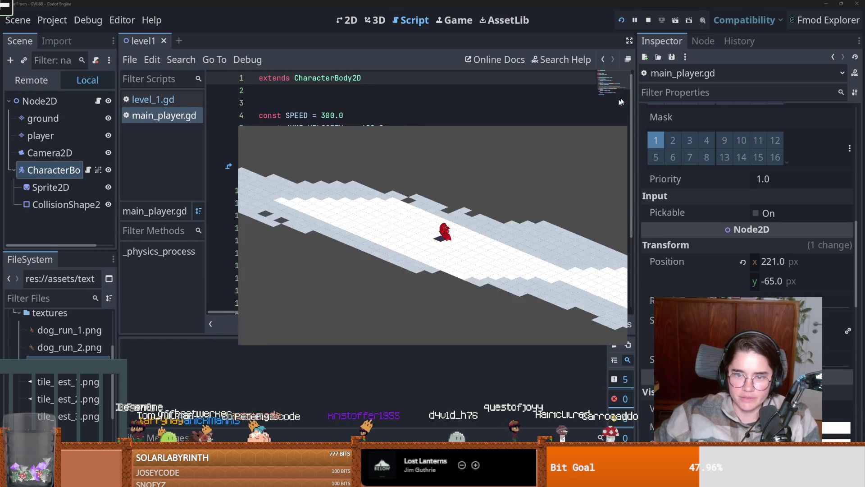
pyautogui.press('F8')
pyautogui.click(97, 81)
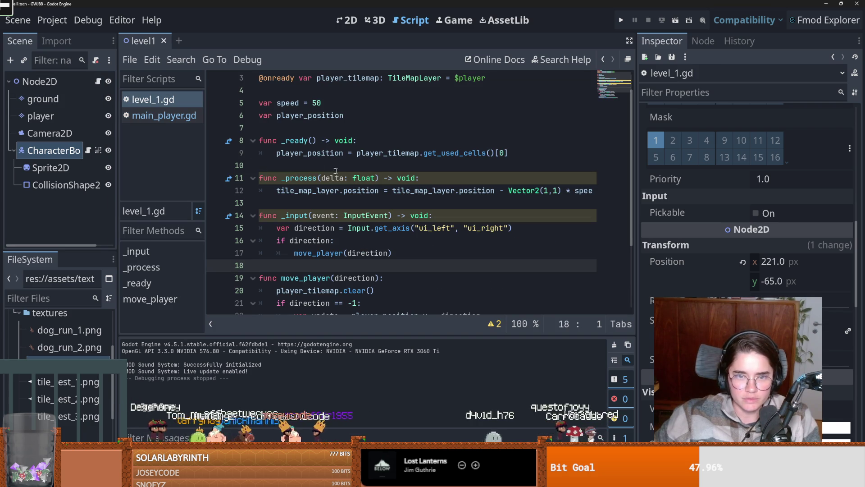
pyautogui.click(98, 150)
pyautogui.click(63, 152)
pyautogui.doubleClick(63, 151)
pyautogui.write('mai')
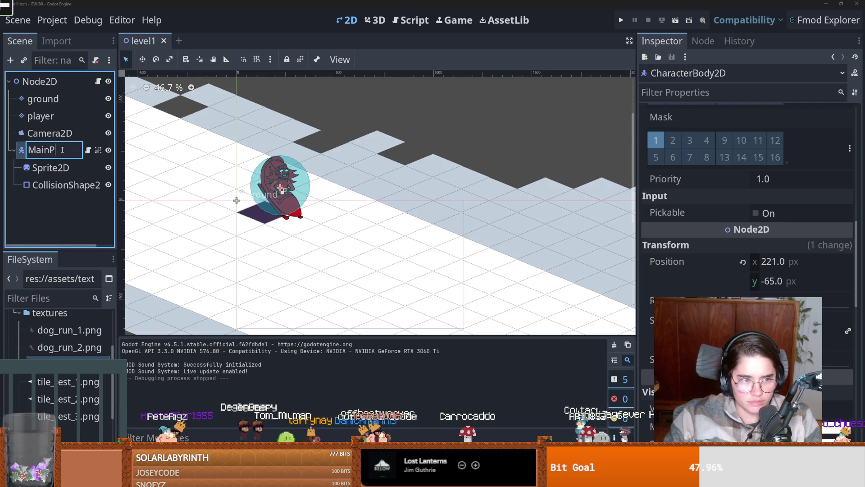
pyautogui.press('Return')
# Delete the gravity lines from main_player.gd's _physics_process and test-run the game
pyautogui.click(87, 150)
pyautogui.scroll(-1, 353, 212)
pyautogui.moveTo(444, 165); pyautogui.dragTo(192, 144)
pyautogui.press('BackSpace')
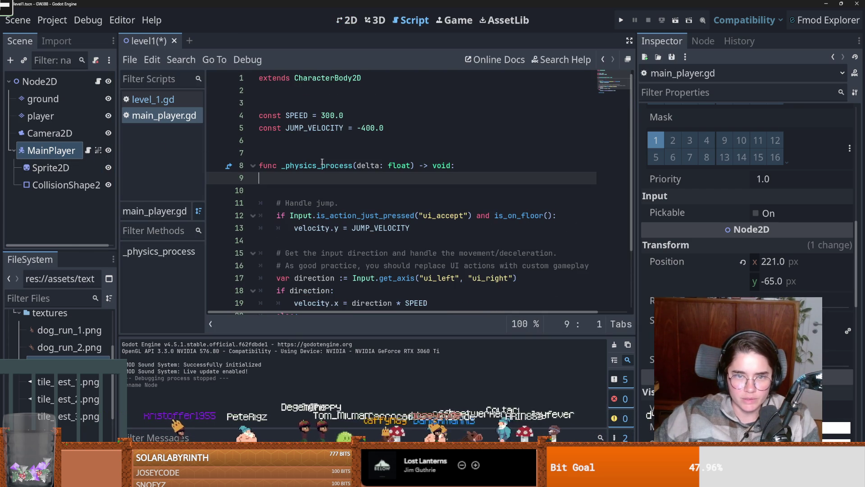
pyautogui.click(621, 20)
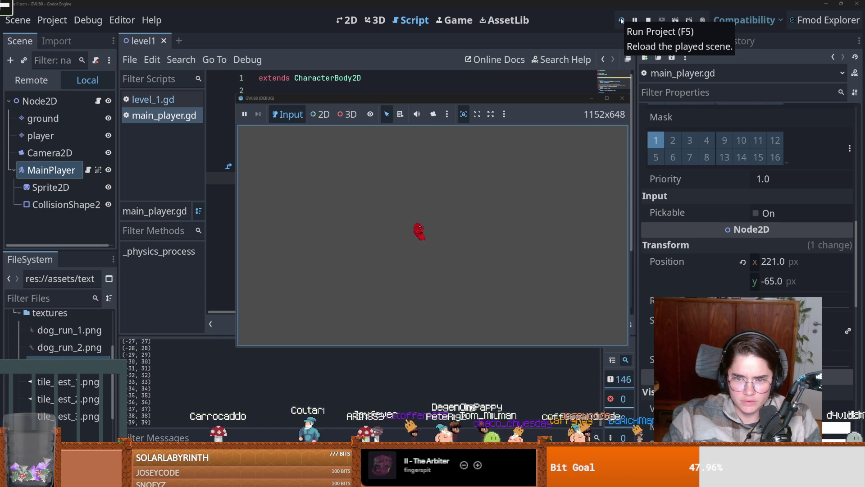
pyautogui.click(622, 97)
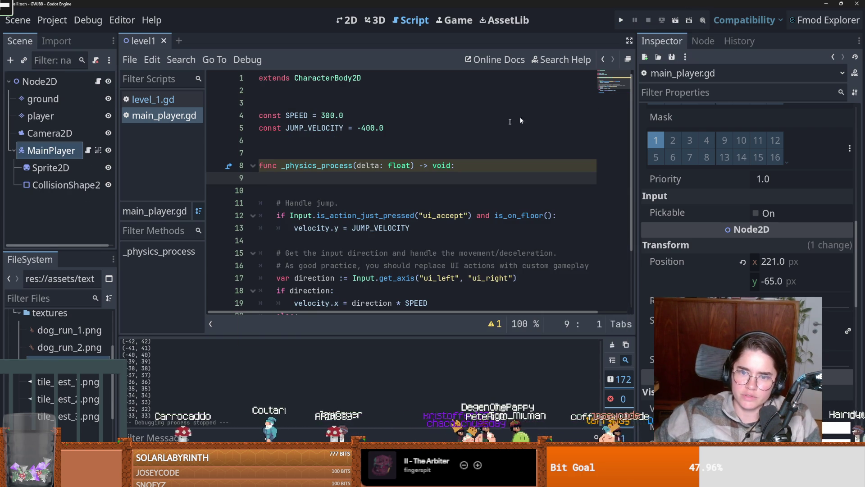
# On the ground tile layer, paint a long down-right line of tile_test_1.png tiles
pyautogui.click(347, 22)
pyautogui.scroll(-10, 299, 155)
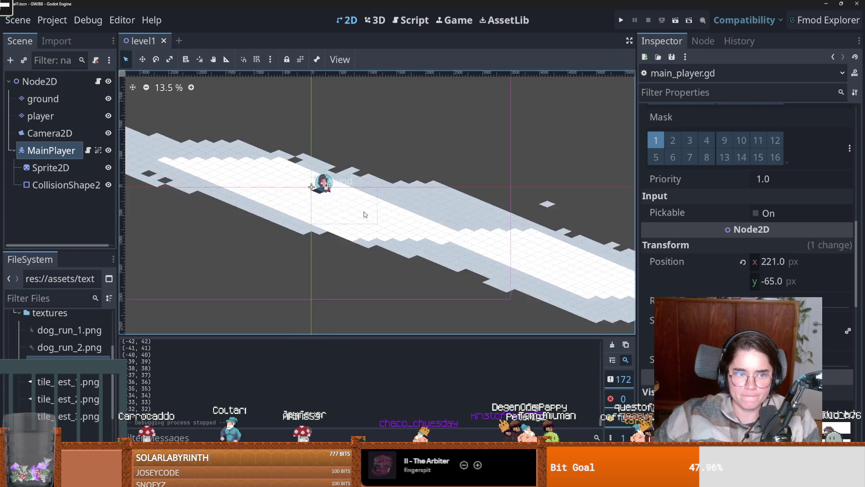
pyautogui.scroll(-4, 278, 172)
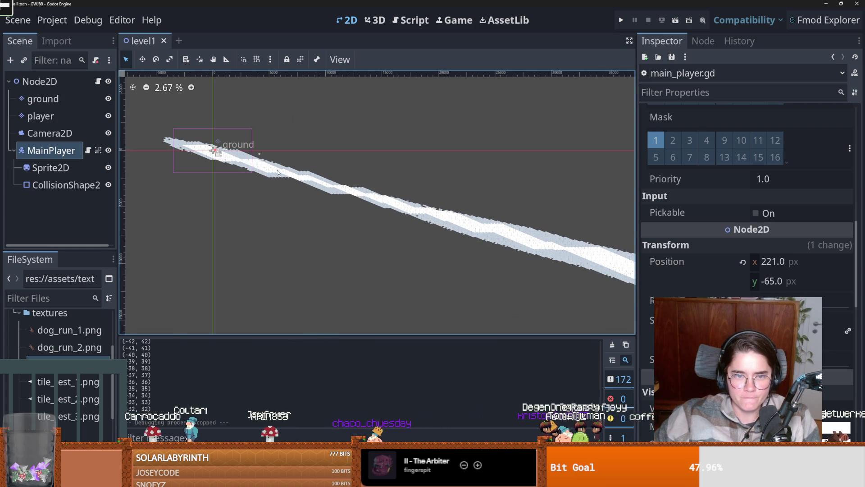
pyautogui.click(41, 116)
pyautogui.click(43, 99)
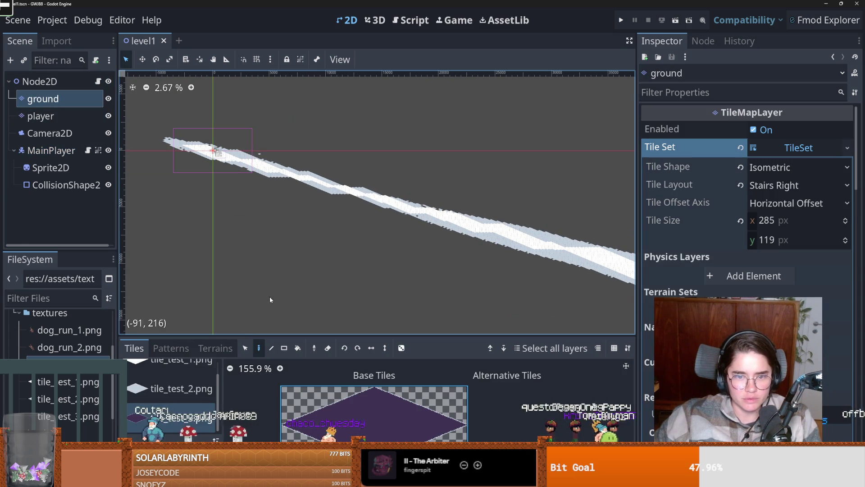
pyautogui.click(179, 363)
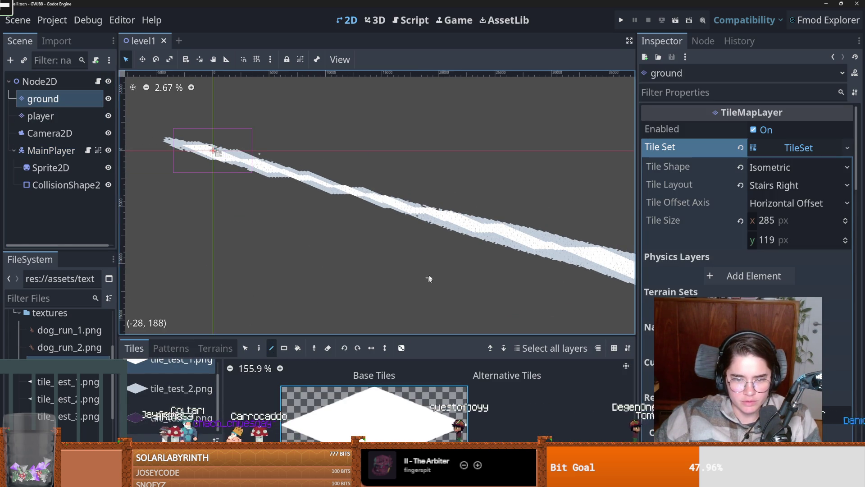
pyautogui.scroll(-3, 429, 278)
pyautogui.moveTo(259, 135)
pyautogui.mouseDown()
pyautogui.moveTo(521, 253)
pyautogui.moveTo(548, 275)
pyautogui.mouseUp()
# Test-run the game, then paint a second long down-right tile line on the ground layer
pyautogui.press('F5')
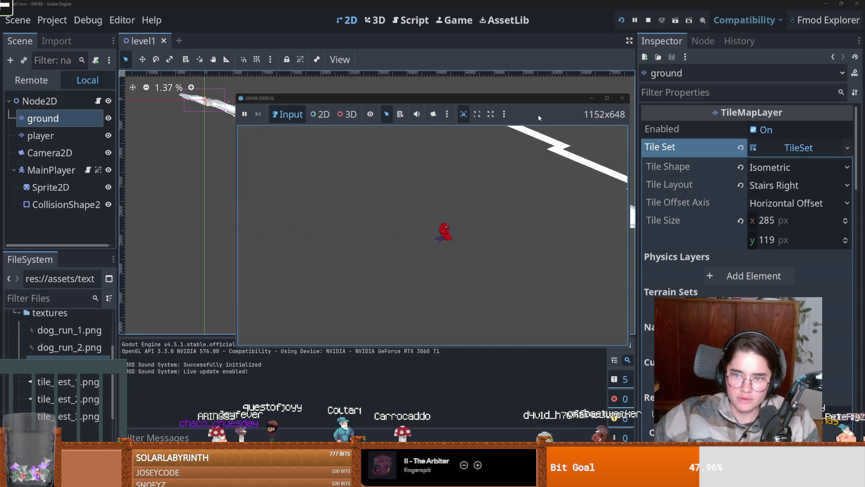
pyautogui.press('F8')
pyautogui.scroll(-2, 441, 173)
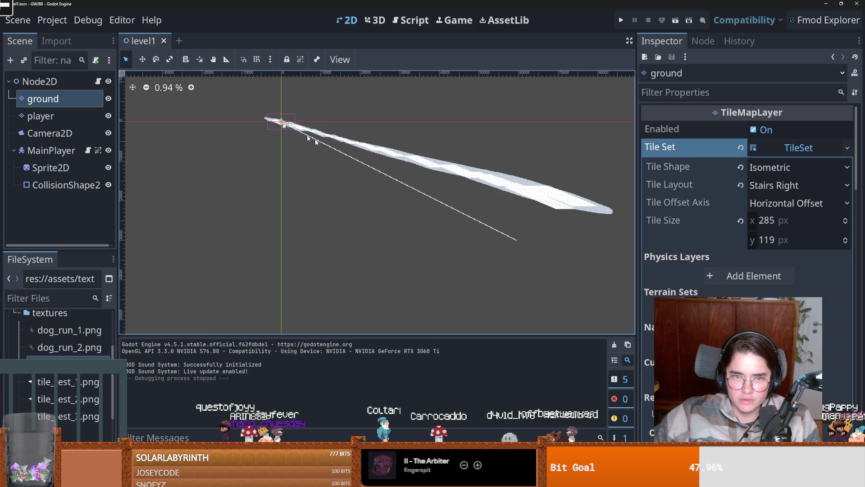
pyautogui.moveTo(272, 119); pyautogui.dragTo(373, 211)
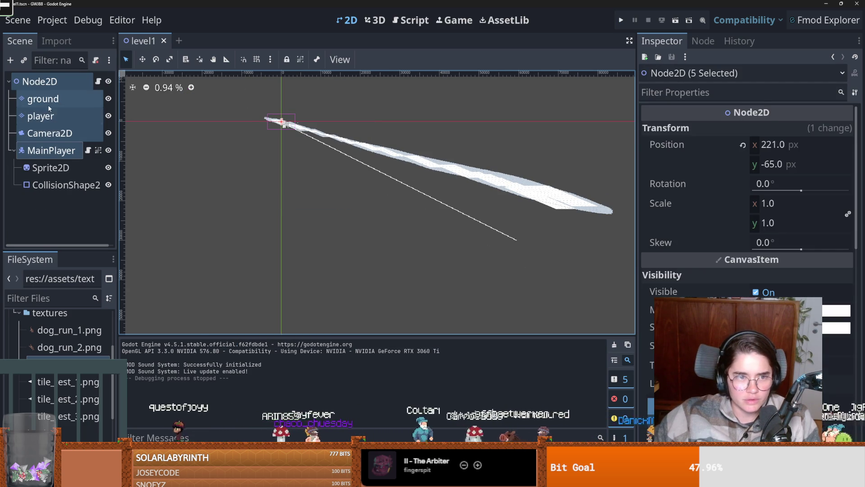
pyautogui.click(50, 105)
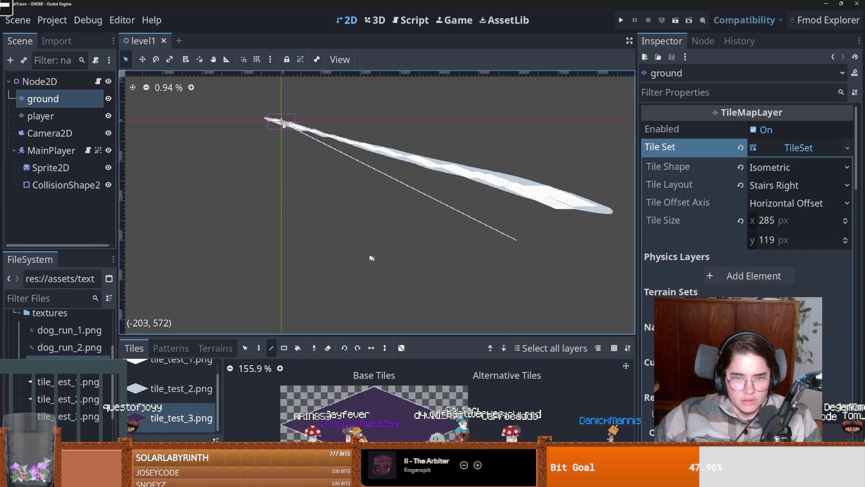
pyautogui.hscroll(2, 371, 255)
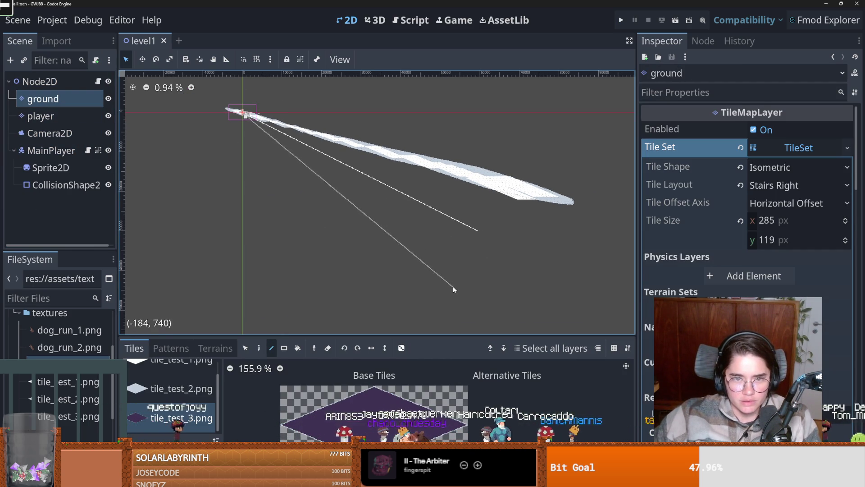
pyautogui.moveTo(450, 289); pyautogui.dragTo(450, 289)
# Test-run the level again, then bring up MainPlayer's main_player.gd script
pyautogui.click(621, 20)
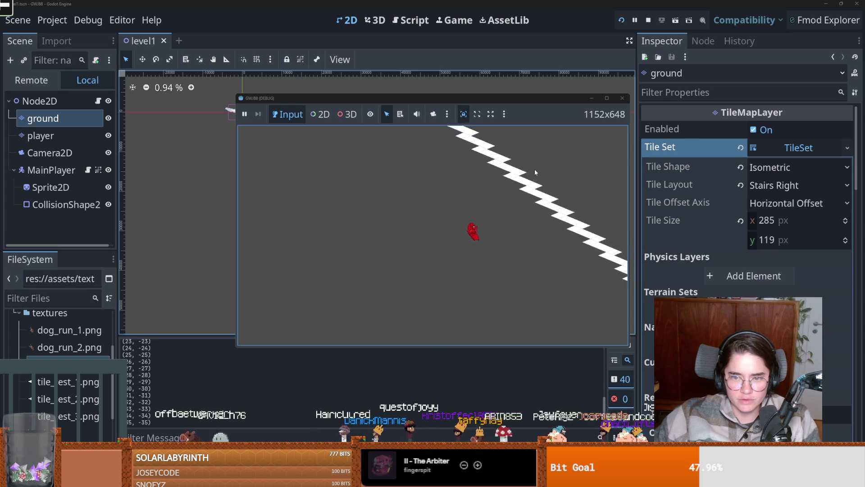
pyautogui.click(623, 100)
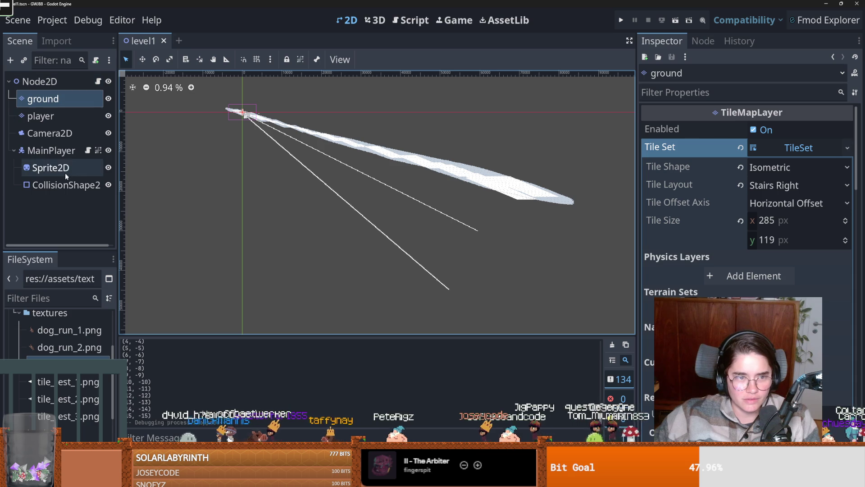
pyautogui.click(79, 152)
pyautogui.click(88, 151)
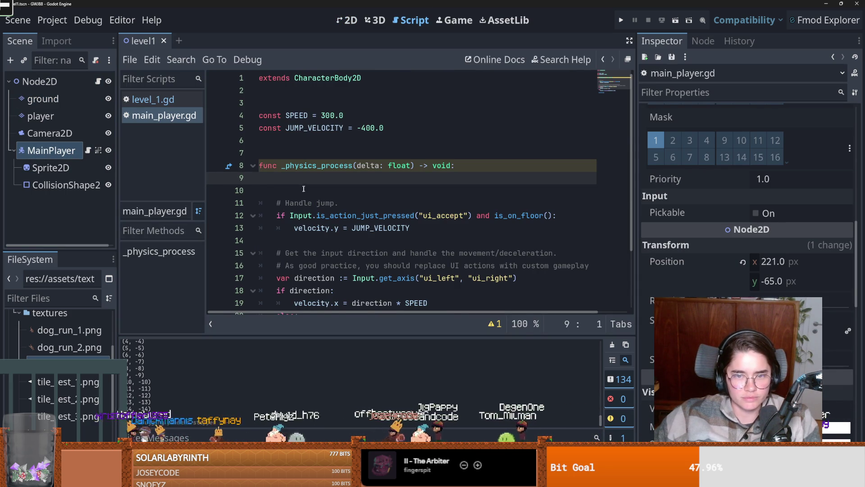
pyautogui.scroll(-1, 343, 210)
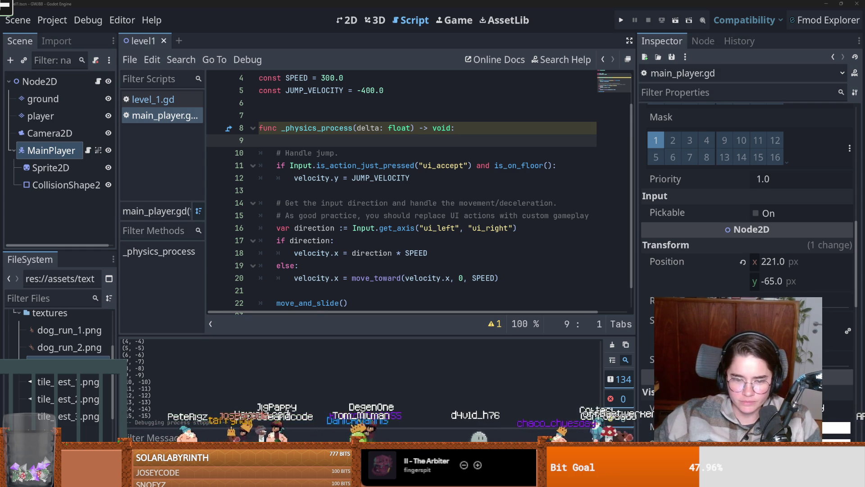
pyautogui.click(347, 21)
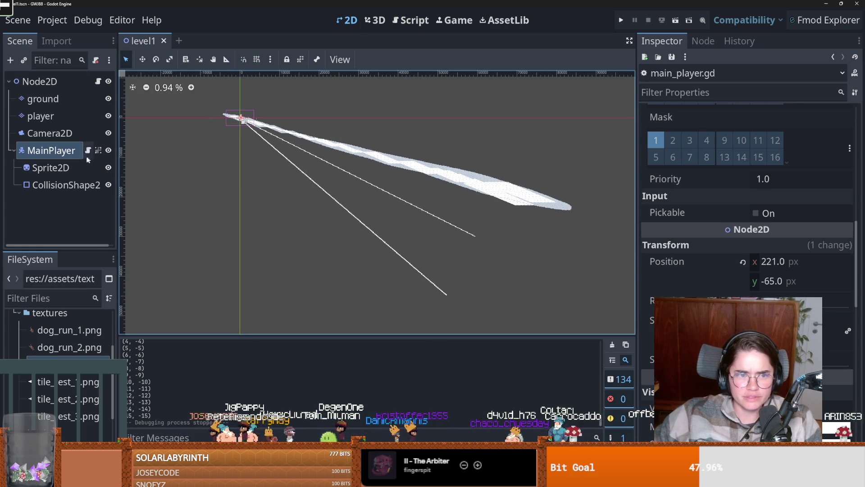
pyautogui.click(52, 105)
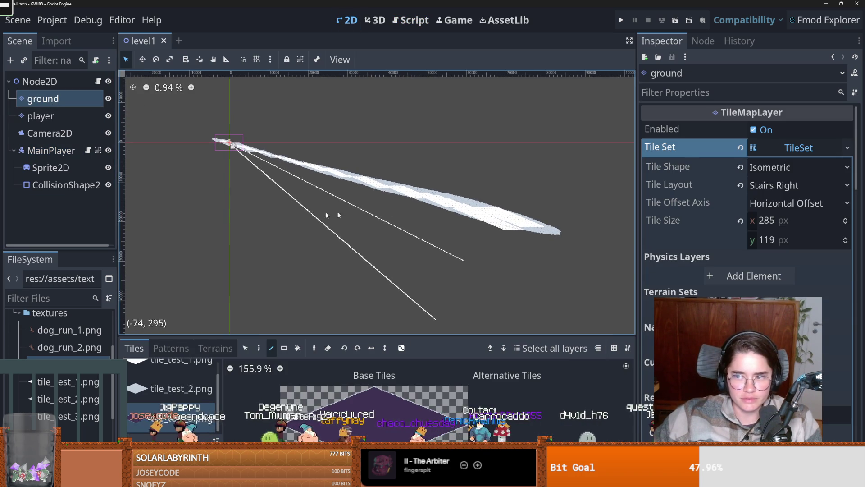
# Set the ground layer's Tile Layout to Stacked
pyautogui.click(793, 185)
pyautogui.click(787, 202)
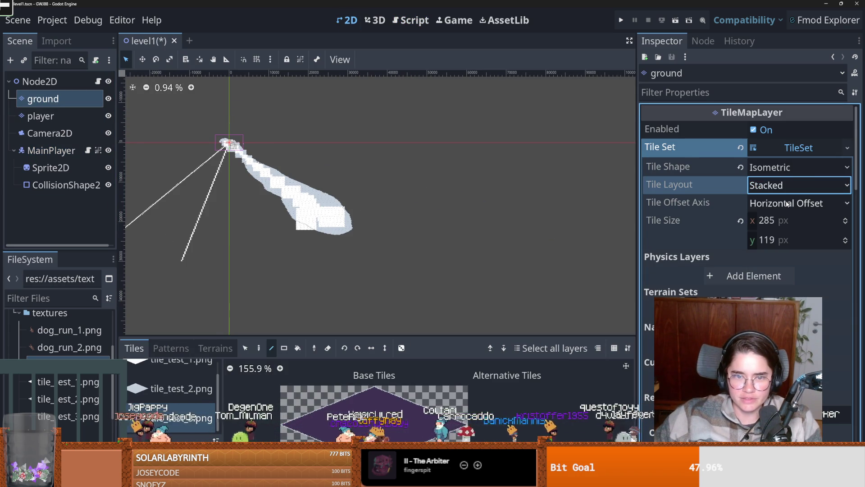
pyautogui.scroll(1, 229, 149)
pyautogui.hscroll(-5, 303, 208)
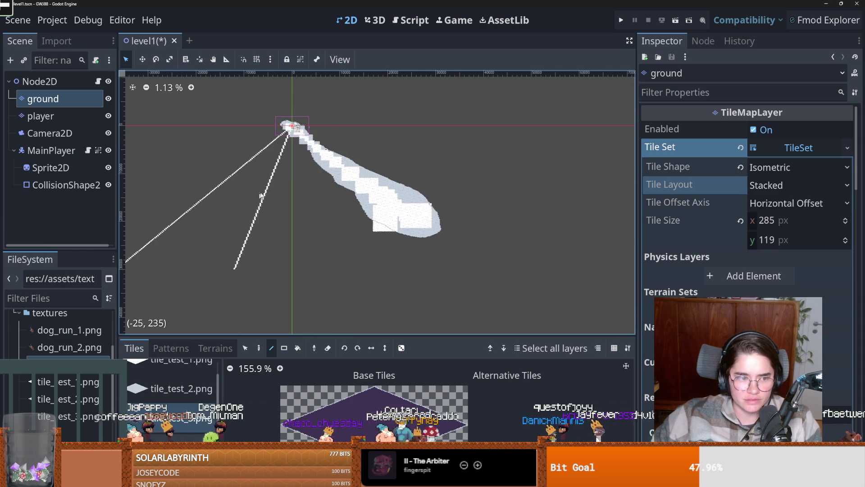
pyautogui.scroll(1, 299, 219)
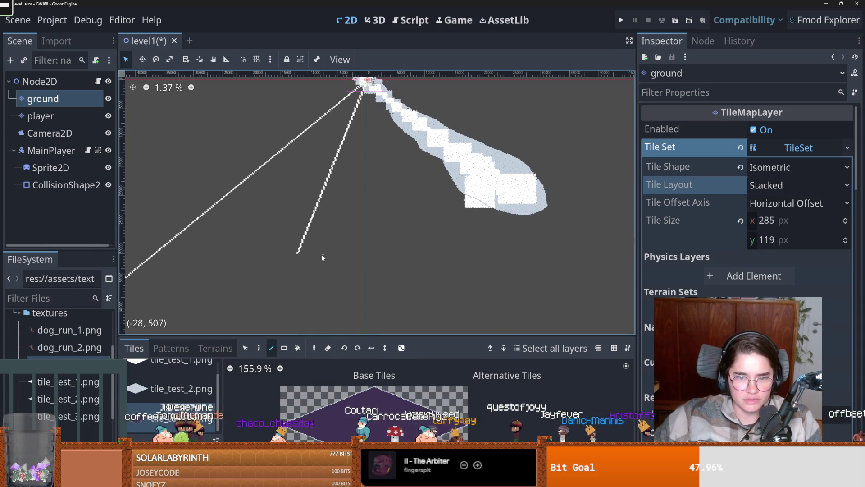
pyautogui.scroll(2, 320, 215)
pyautogui.hscroll(-5, 309, 200)
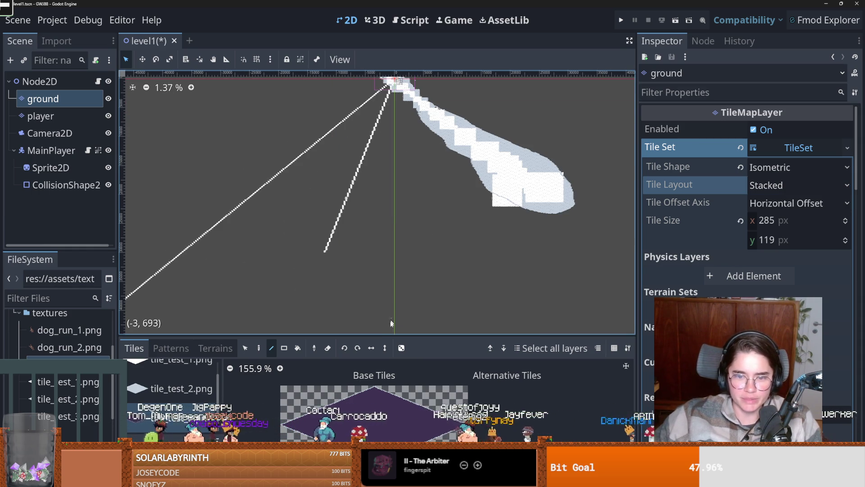
# Erase the stray diagonal tile lines and leftover tiles with the rectangle eraser
pyautogui.click(284, 348)
pyautogui.moveTo(300, 190); pyautogui.dragTo(367, 251)
pyautogui.moveTo(204, 166); pyautogui.dragTo(228, 194)
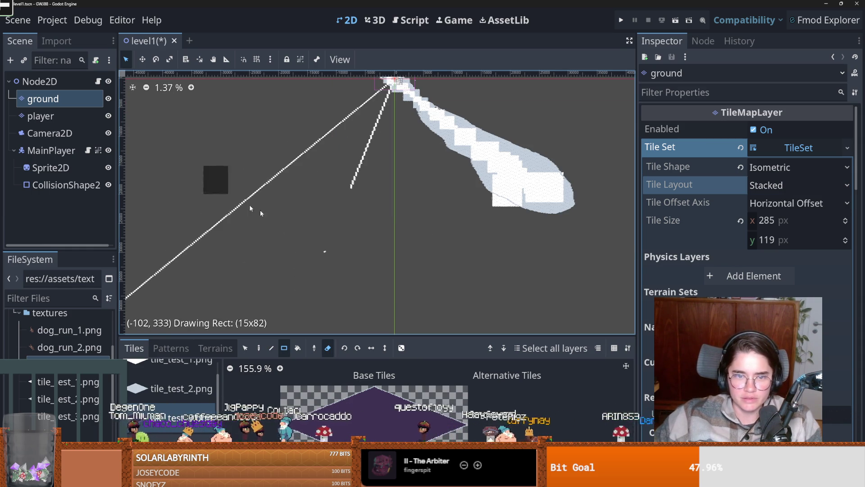
pyautogui.hscroll(-5, 414, 196)
pyautogui.scroll(-1, 414, 196)
pyautogui.moveTo(354, 188); pyautogui.dragTo(156, 306)
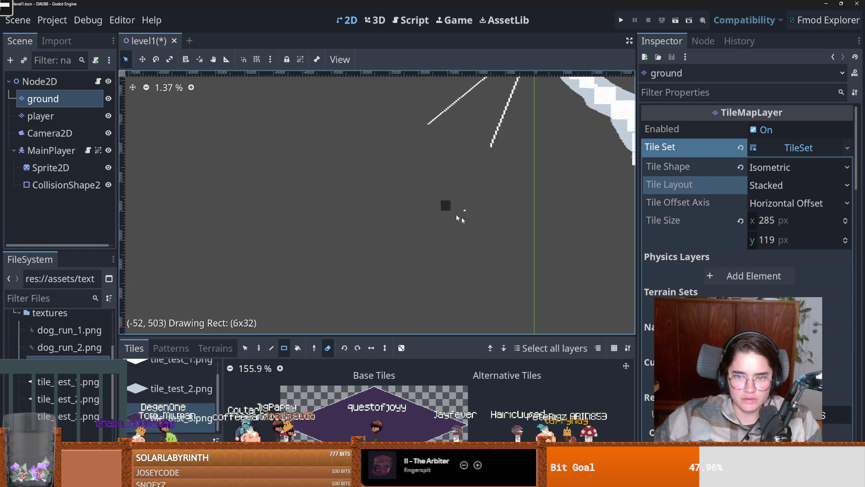
pyautogui.scroll(3, 460, 218)
pyautogui.hscroll(3, 460, 218)
pyautogui.moveTo(369, 285)
pyautogui.mouseDown()
pyautogui.moveTo(378, 212)
pyautogui.moveTo(404, 162)
pyautogui.mouseUp()
pyautogui.moveTo(243, 219); pyautogui.dragTo(395, 273)
pyautogui.click(367, 192)
pyautogui.scroll(1, 361, 203)
pyautogui.hscroll(2, 362, 203)
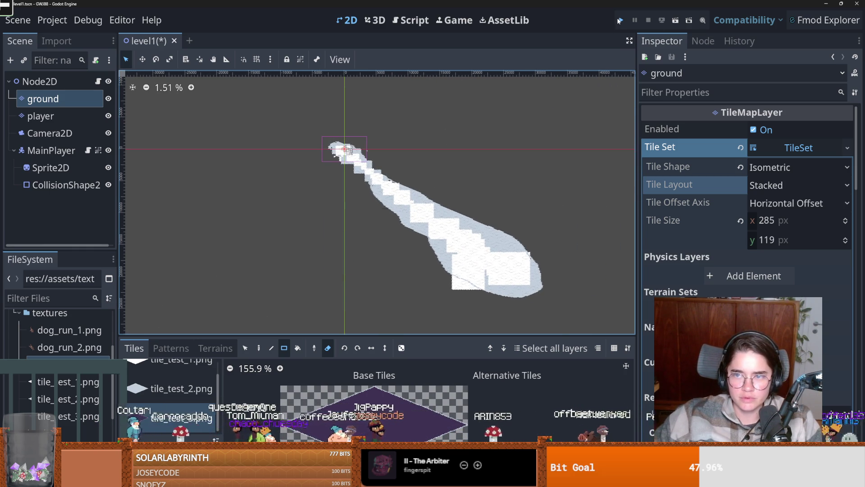
# Test the player moving left and right in a game run, then return to level_1.gd
pyautogui.click(620, 20)
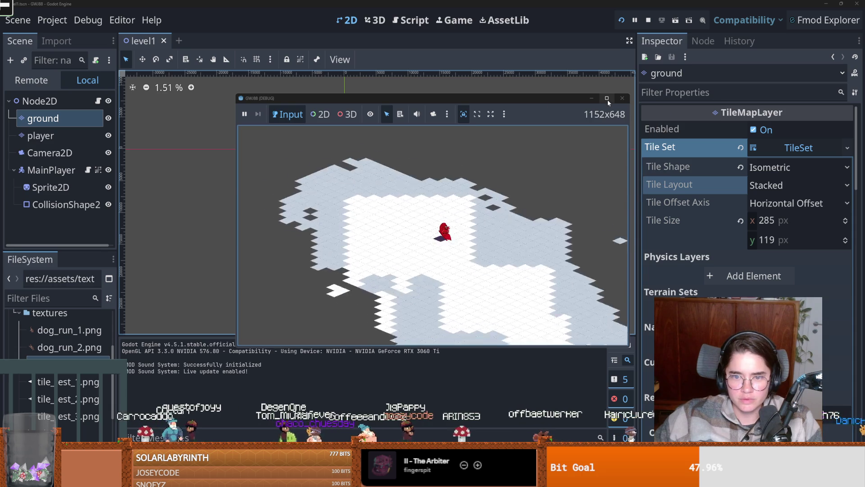
pyautogui.press('Left')
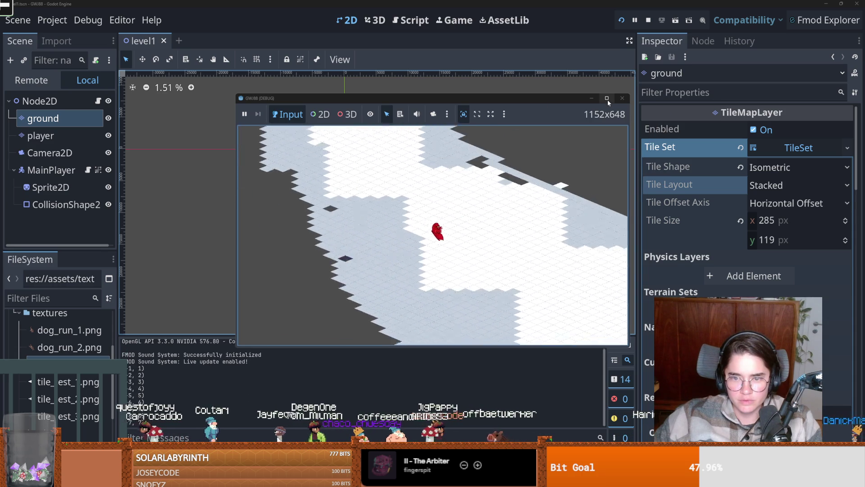
pyautogui.press('Right')
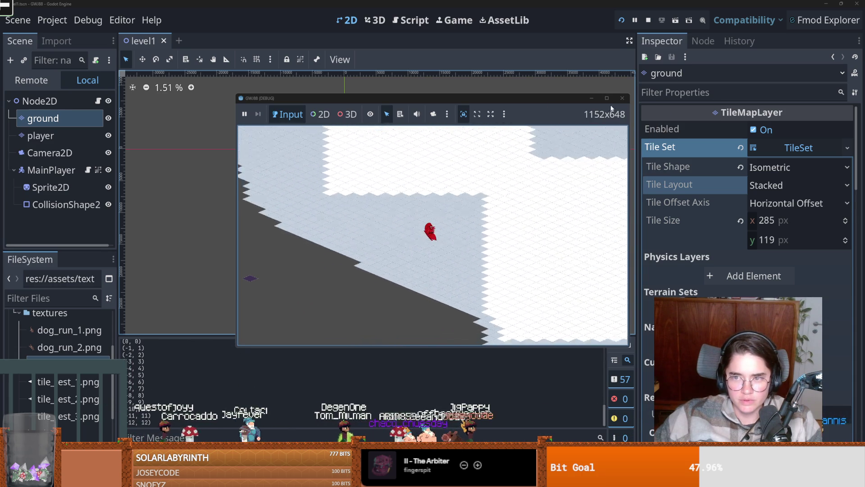
pyautogui.press('F8')
pyautogui.click(100, 83)
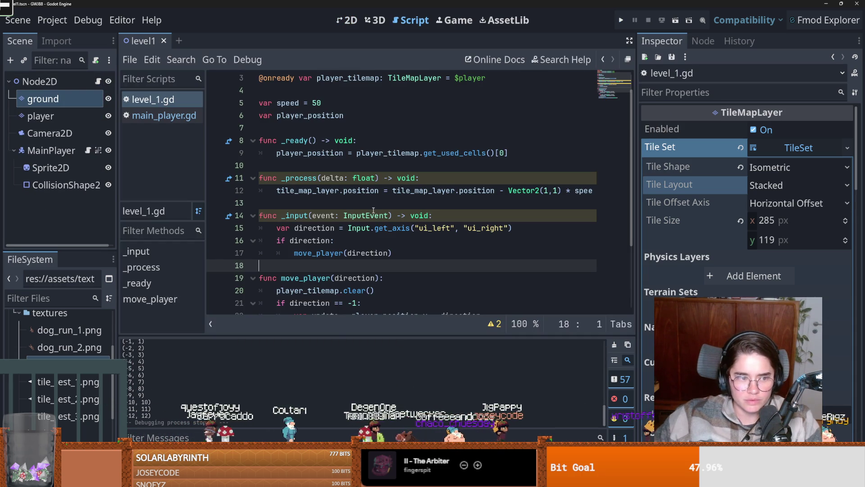
# Remove the move_player function and delete the player tilemap node from the scene
pyautogui.moveTo(376, 216)
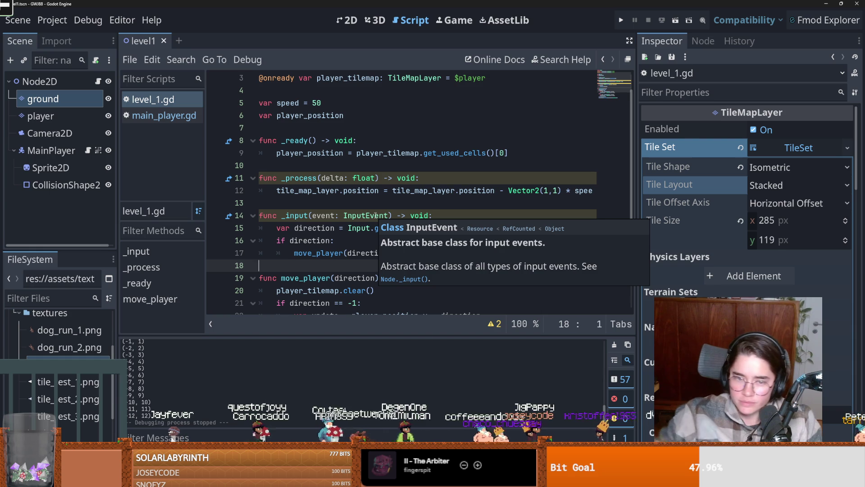
pyautogui.press('Down')
pyautogui.press('Down')
pyautogui.press('Down')
pyautogui.hotkey('shift', 'Up')
pyautogui.hotkey('shift', 'Up')
pyautogui.hotkey('shift', 'Up')
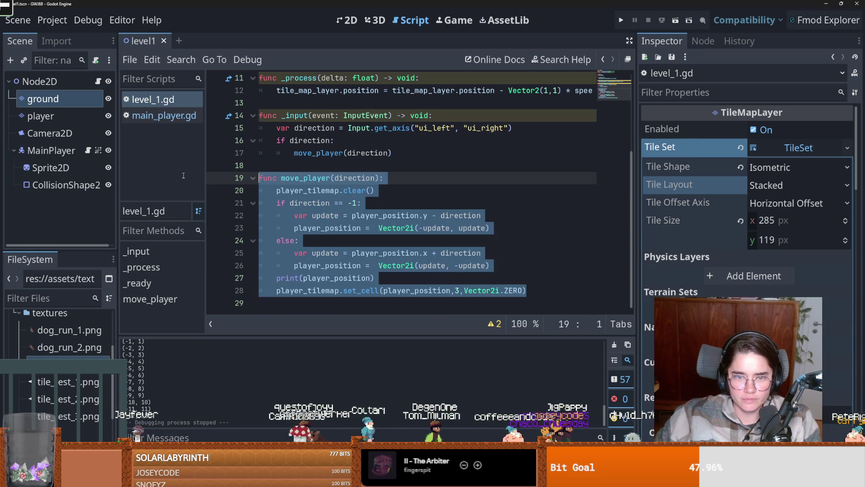
pyautogui.rightClick(69, 121)
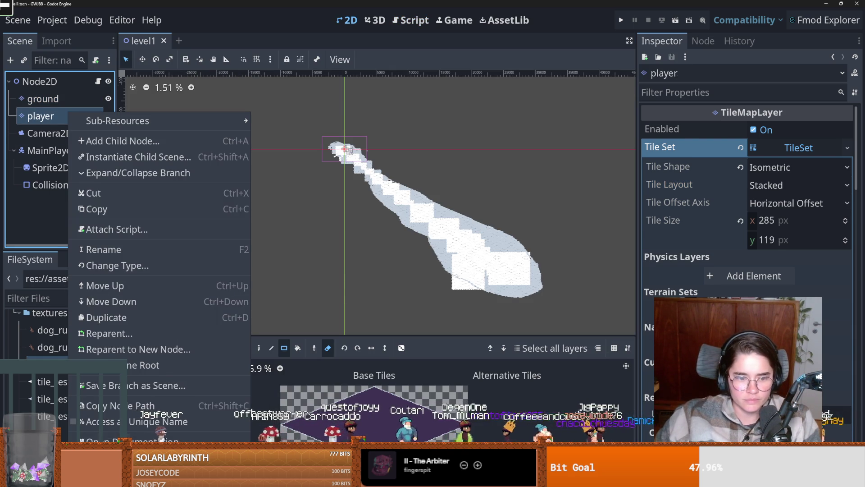
pyautogui.click(75, 426)
pyautogui.press('Return')
# Delete the _input function and the player_tilemap variable from level_1.gd, then save
pyautogui.click(98, 81)
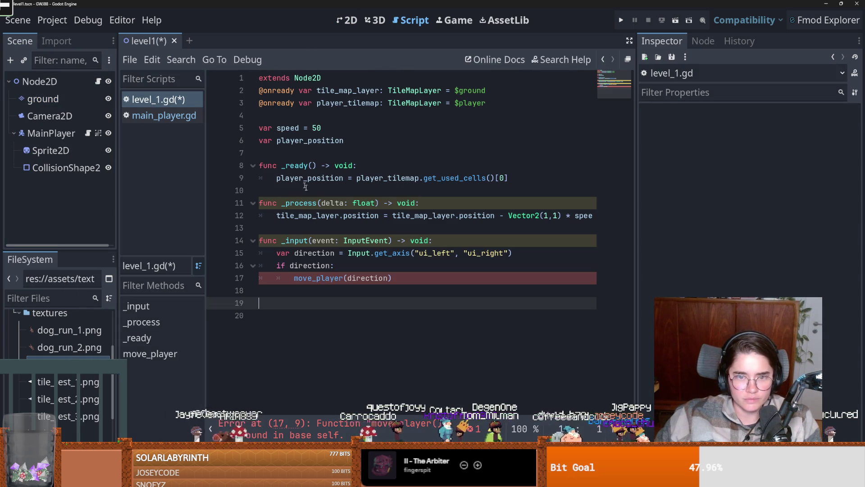
pyautogui.hotkey('ctrl', 'a')
pyautogui.click(405, 283)
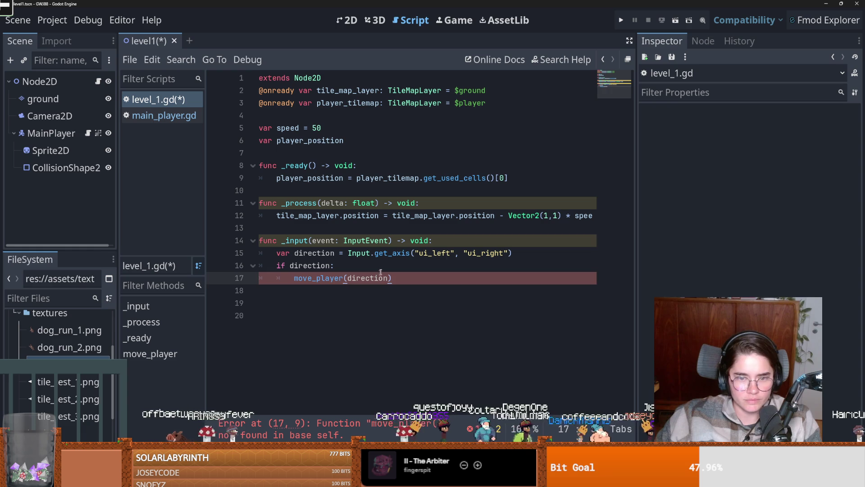
pyautogui.doubleClick(276, 243)
pyautogui.moveTo(396, 278); pyautogui.dragTo(204, 245)
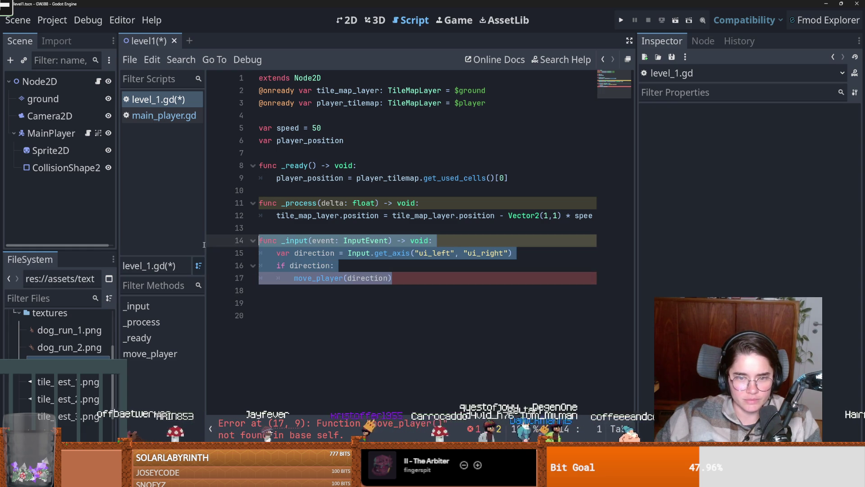
pyautogui.moveTo(392, 278); pyautogui.dragTo(205, 231)
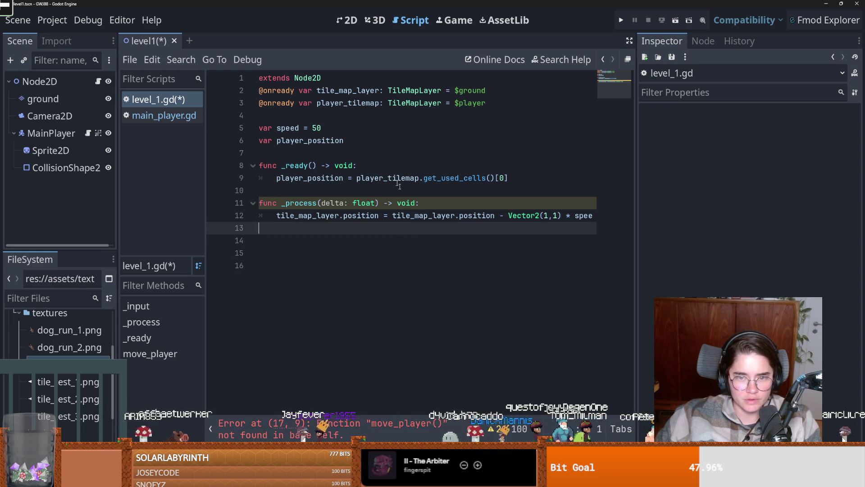
pyautogui.press('BackSpace')
pyautogui.tripleClick(513, 97)
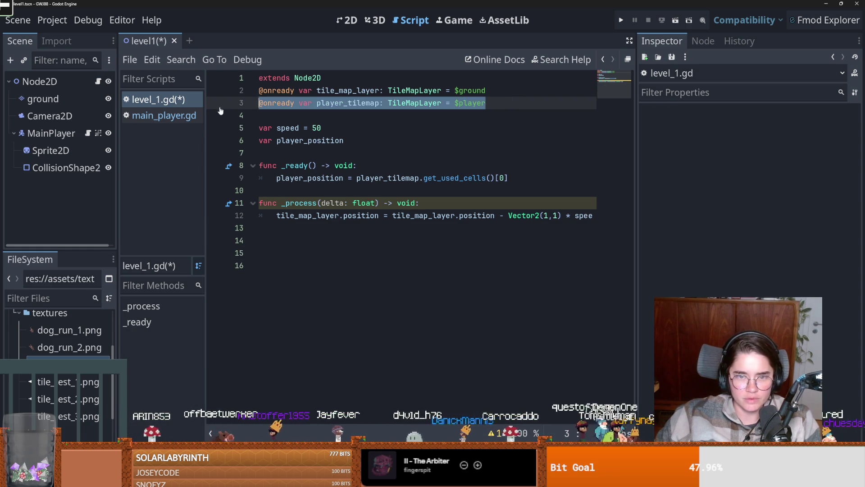
pyautogui.press('BackSpace')
pyautogui.hotkey('ctrl', 's')
# Delete the _ready function, player_position variable and extra blank lines, then select MainPlayer
pyautogui.moveTo(527, 183); pyautogui.dragTo(259, 165)
pyautogui.press('BackSpace')
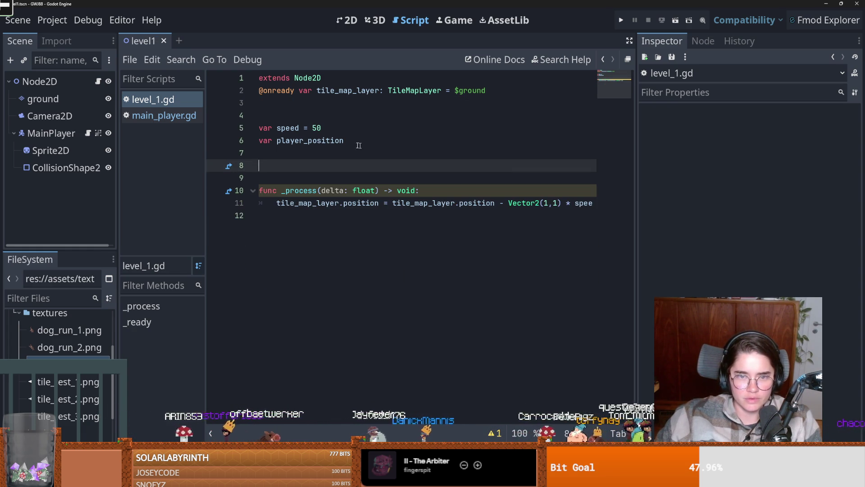
pyautogui.tripleClick(315, 140)
pyautogui.press('BackSpace')
pyautogui.click(293, 116)
pyautogui.press('BackSpace')
pyautogui.press('Delete')
pyautogui.press('End')
pyautogui.press('Delete')
pyautogui.press('Delete')
pyautogui.press('Delete')
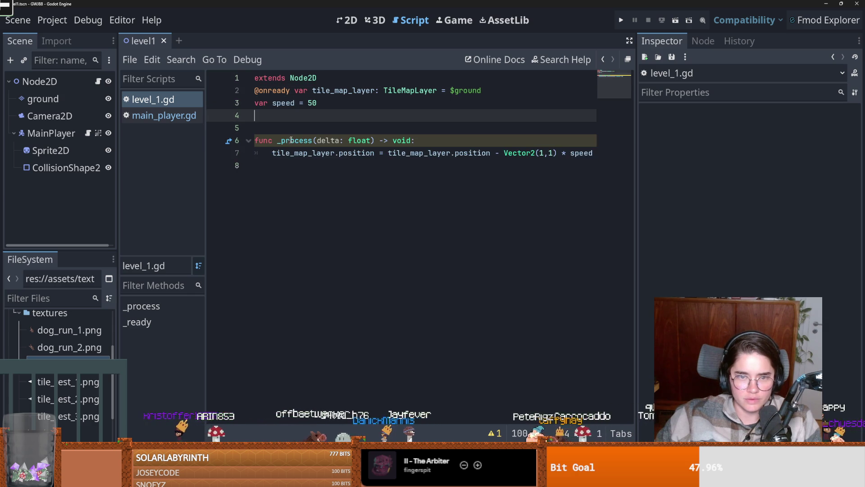
pyautogui.click(68, 133)
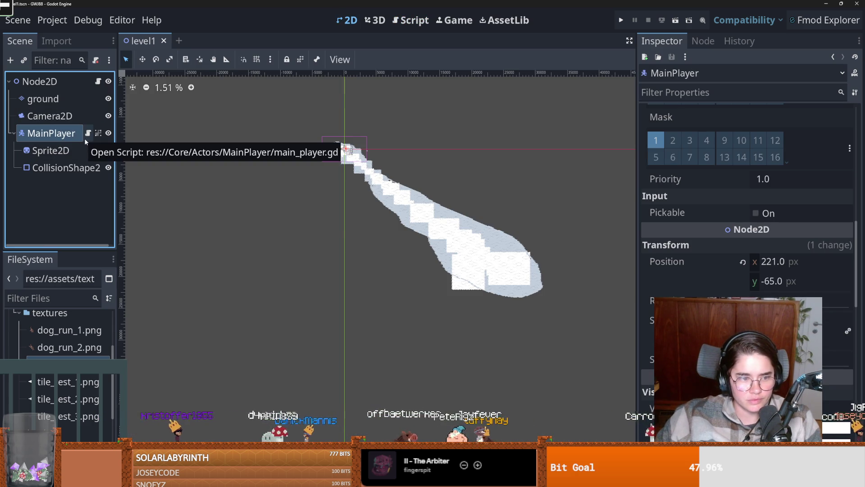
# Move MainPlayer onto the ground tiles at position (-253, 87)
pyautogui.scroll(5, 343, 155)
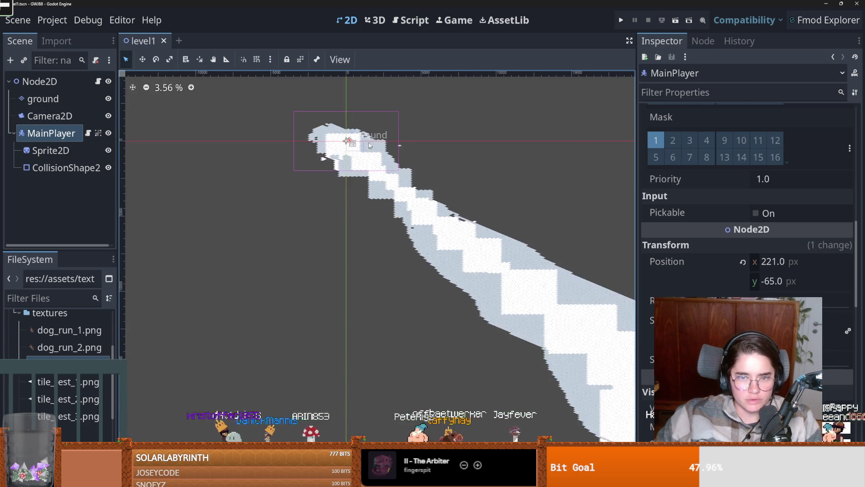
pyautogui.scroll(9, 370, 145)
pyautogui.moveTo(376, 143)
pyautogui.mouseDown()
pyautogui.moveTo(349, 147)
pyautogui.moveTo(402, 148)
pyautogui.moveTo(334, 145)
pyautogui.moveTo(358, 143)
pyautogui.moveTo(332, 150)
pyautogui.moveTo(369, 130)
pyautogui.moveTo(311, 176)
pyautogui.moveTo(401, 109)
pyautogui.moveTo(289, 189)
pyautogui.moveTo(380, 119)
pyautogui.moveTo(319, 179)
pyautogui.moveTo(357, 144)
pyautogui.moveTo(295, 147)
pyautogui.moveTo(361, 149)
pyautogui.moveTo(388, 117)
pyautogui.moveTo(268, 200)
pyautogui.moveTo(293, 195)
pyautogui.moveTo(369, 128)
pyautogui.moveTo(312, 165)
pyautogui.mouseUp()
# Review the ui_left movement code in main_player.gd, then undo in level_1.gd to restore player_position and _ready
pyautogui.click(88, 133)
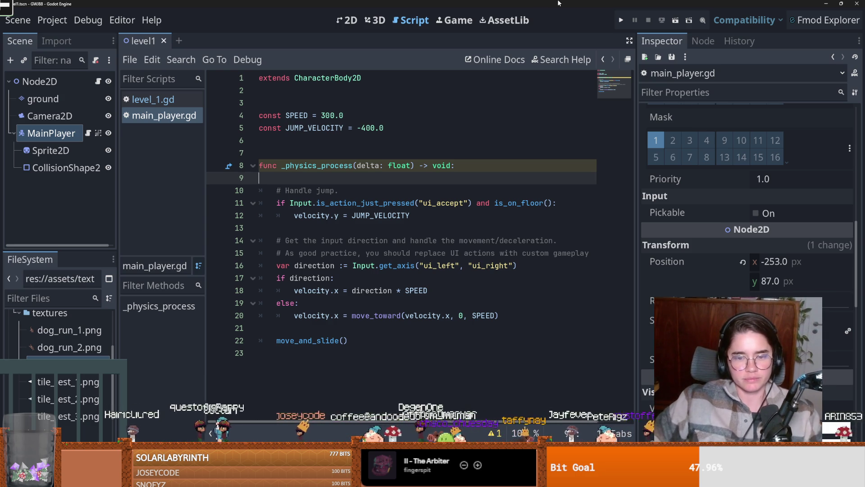
pyautogui.click(332, 251)
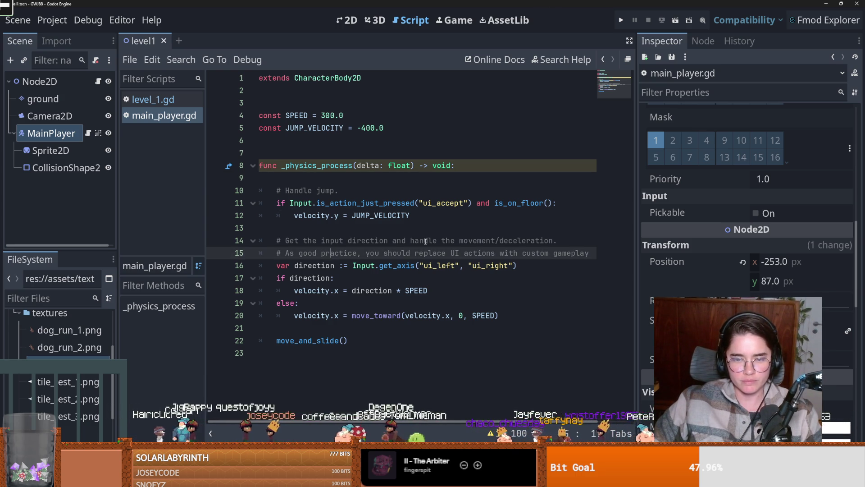
pyautogui.doubleClick(439, 266)
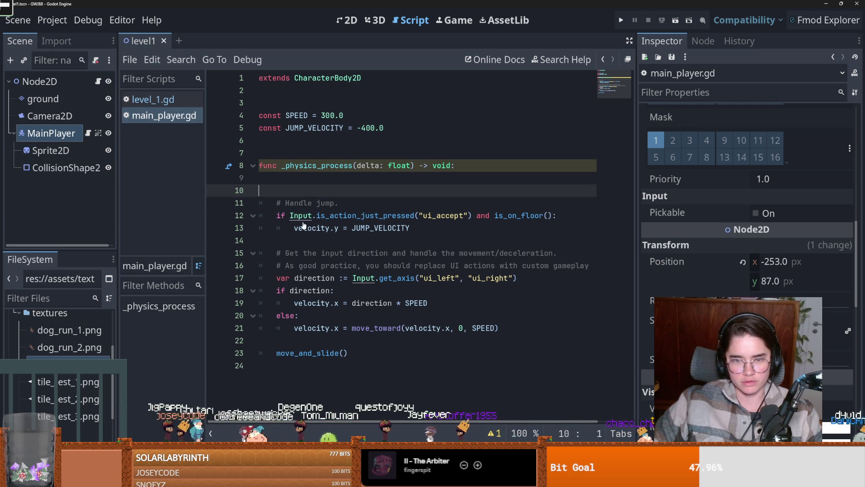
pyautogui.click(98, 81)
pyautogui.hotkey('ctrl', 'z')
pyautogui.hotkey('ctrl', 'z')
pyautogui.hotkey('ctrl', 'z')
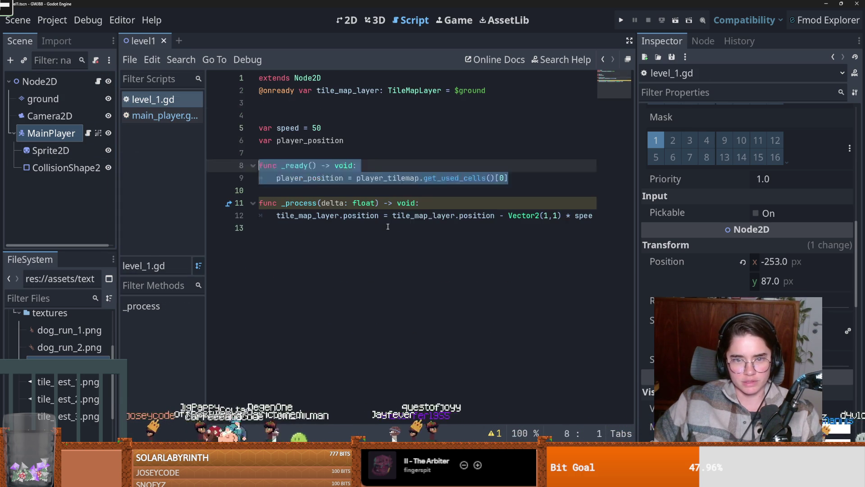